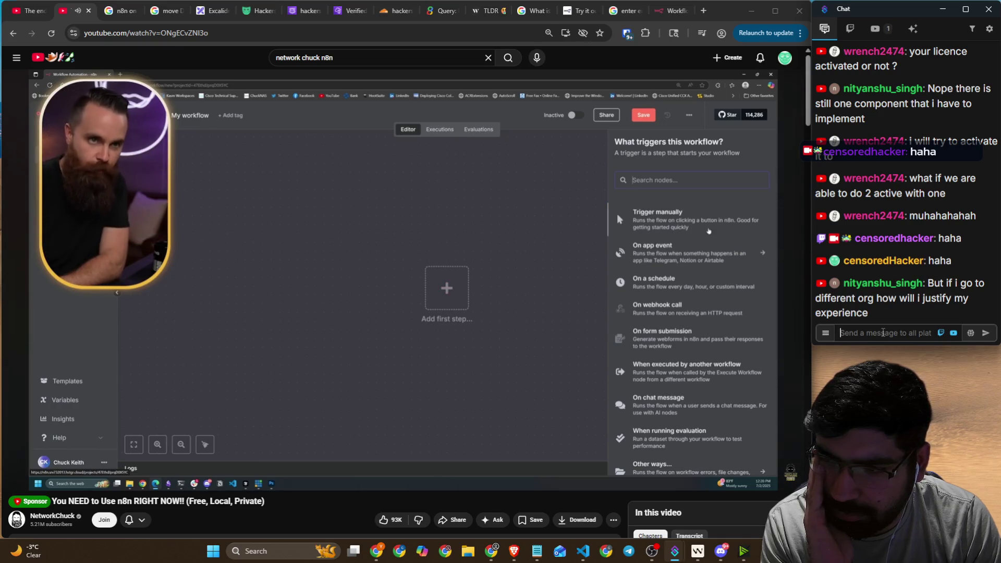
- Pause the n8n tutorial at the manual Execute workflow trigger, then focus the stream chat box
click(528, 337)
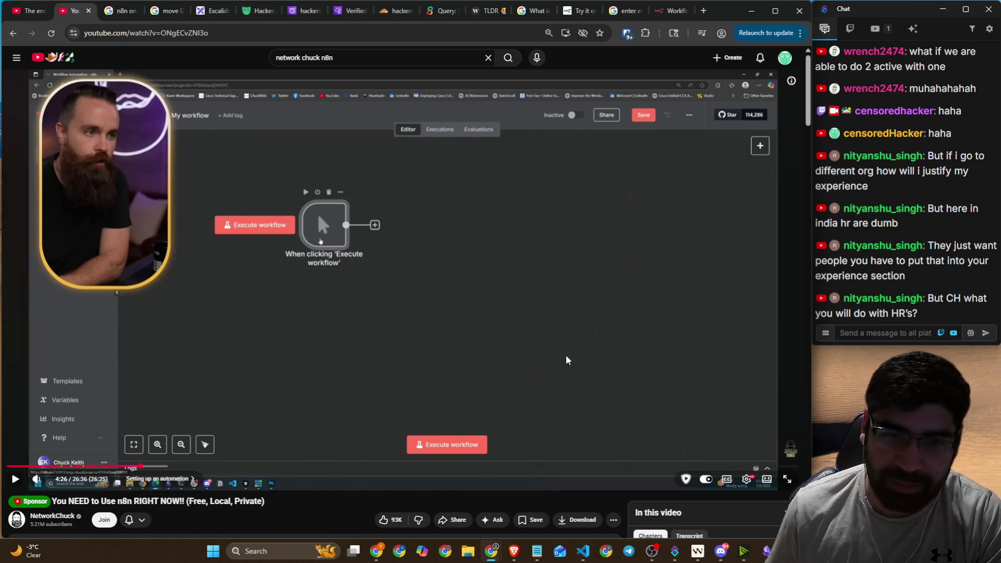
click(882, 333)
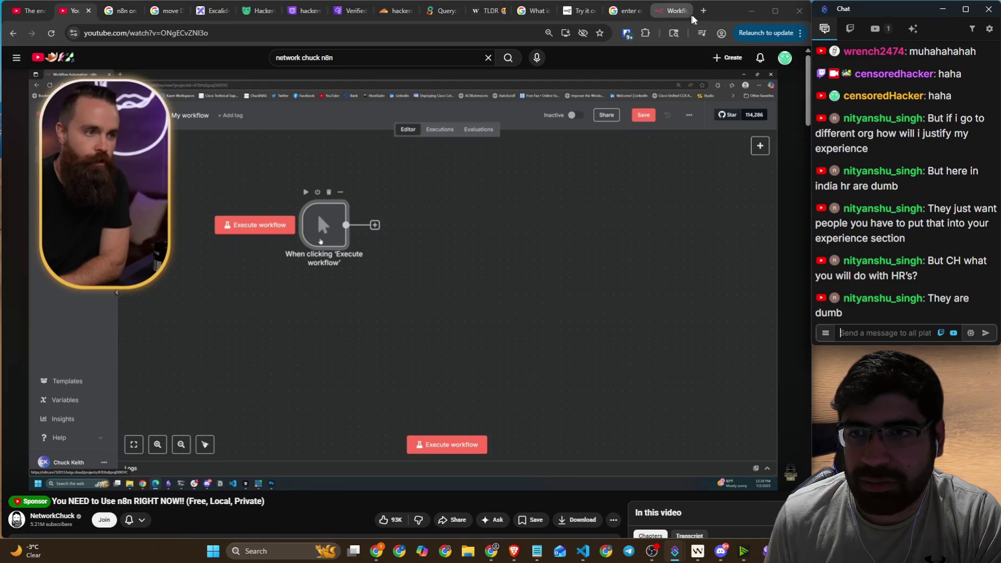
- Draw a large rounded rectangle on empty Excalidraw canvas, shift it slightly left, and reselect the pencil
click(206, 13)
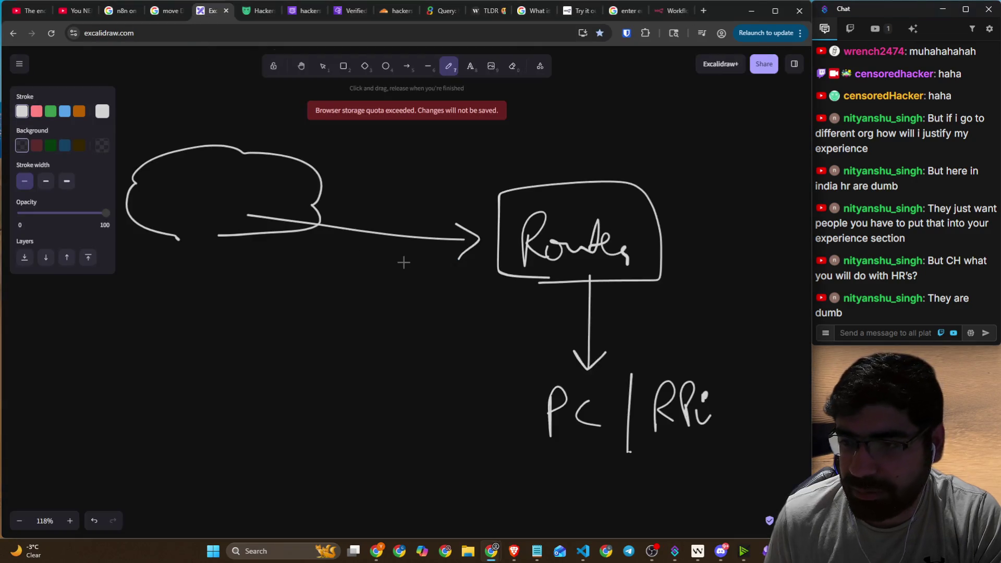
scroll(408, 274, down, 5)
scroll(408, 274, down, 2)
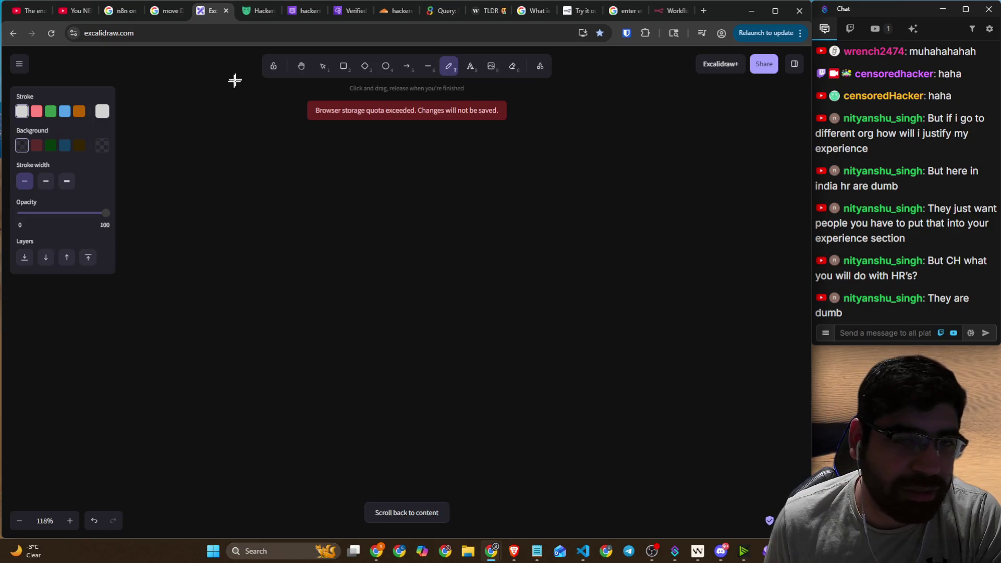
click(343, 66)
mouse_move(306, 155)
mouse_down()
mouse_move(382, 278)
mouse_move(570, 459)
mouse_move(533, 486)
mouse_move(630, 477)
mouse_up()
drag(478, 411, 436, 410)
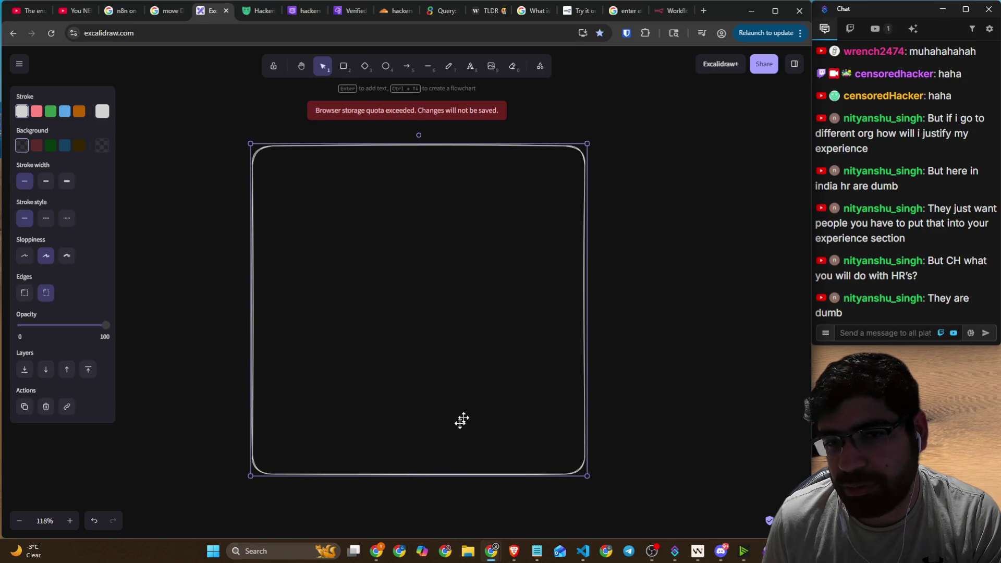
click(449, 70)
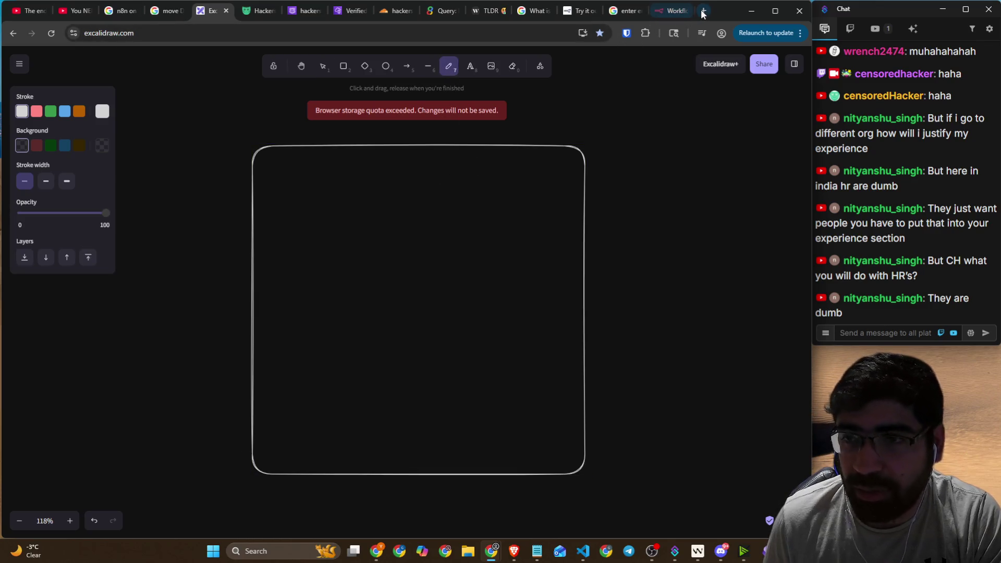
click(703, 11)
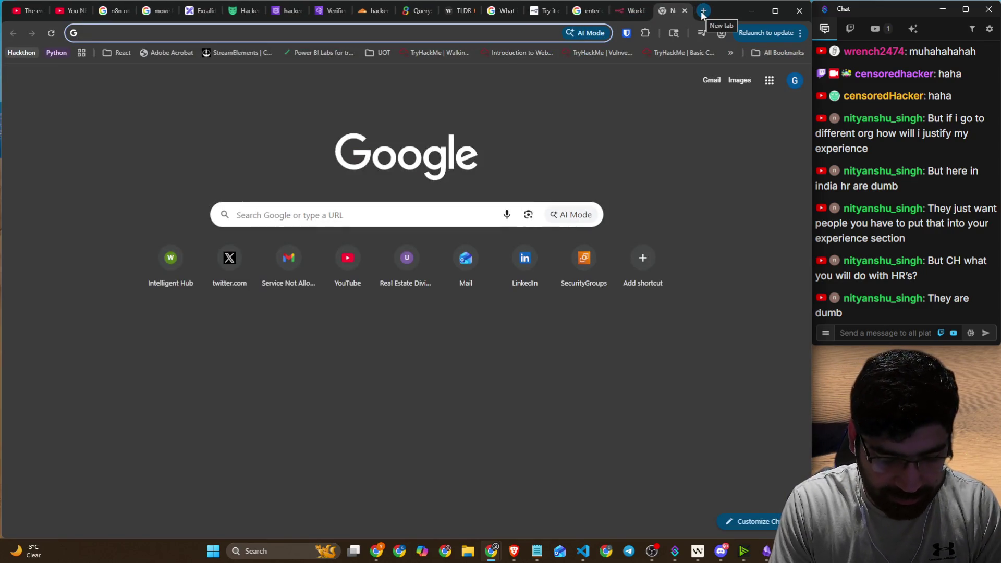
- Search images for 'fast api creator funny tweet' and open the Reddit tweet image in its own tab
text(fast api creator )
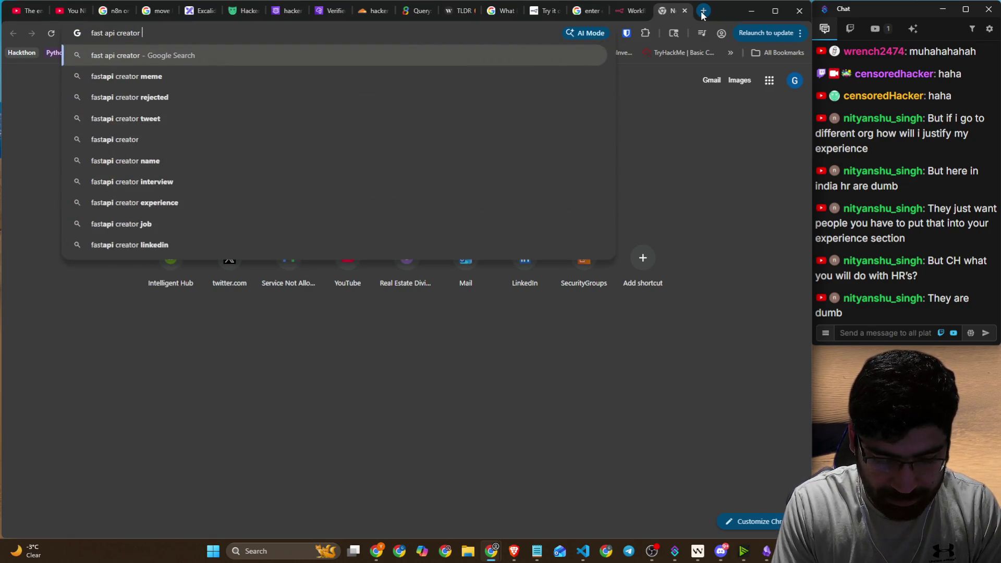
text(funny)
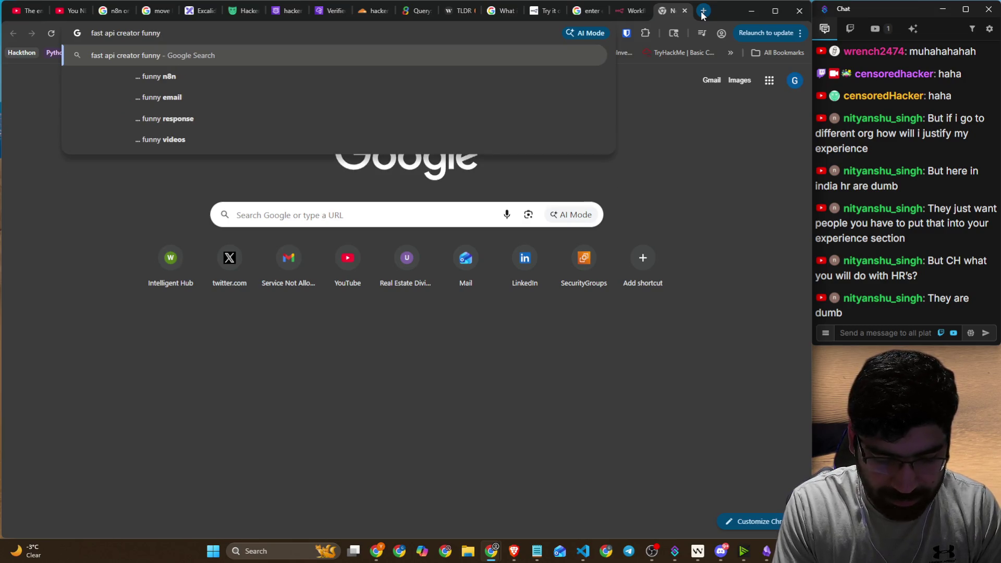
text( tweet)
key(Return)
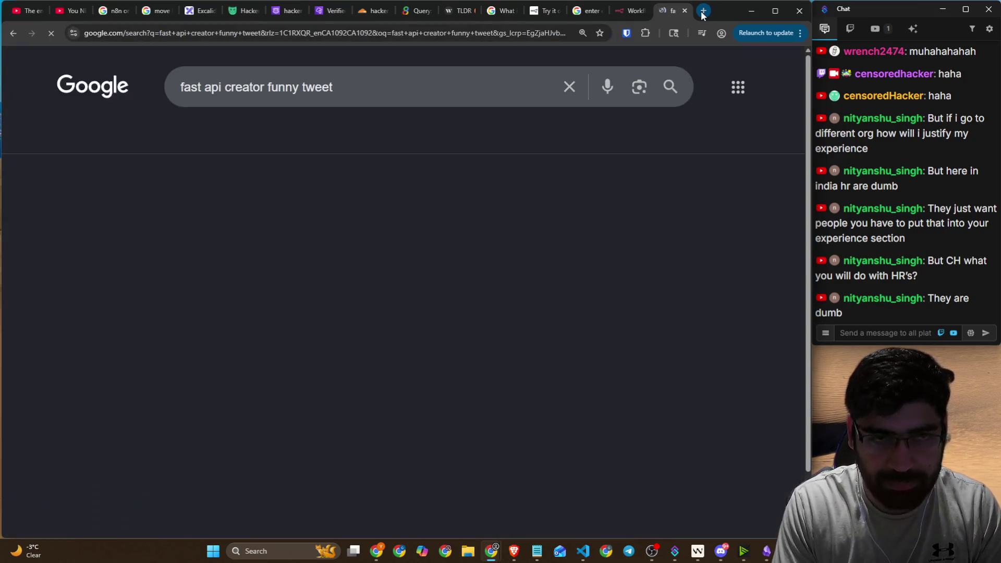
right_click(687, 73)
click(166, 137)
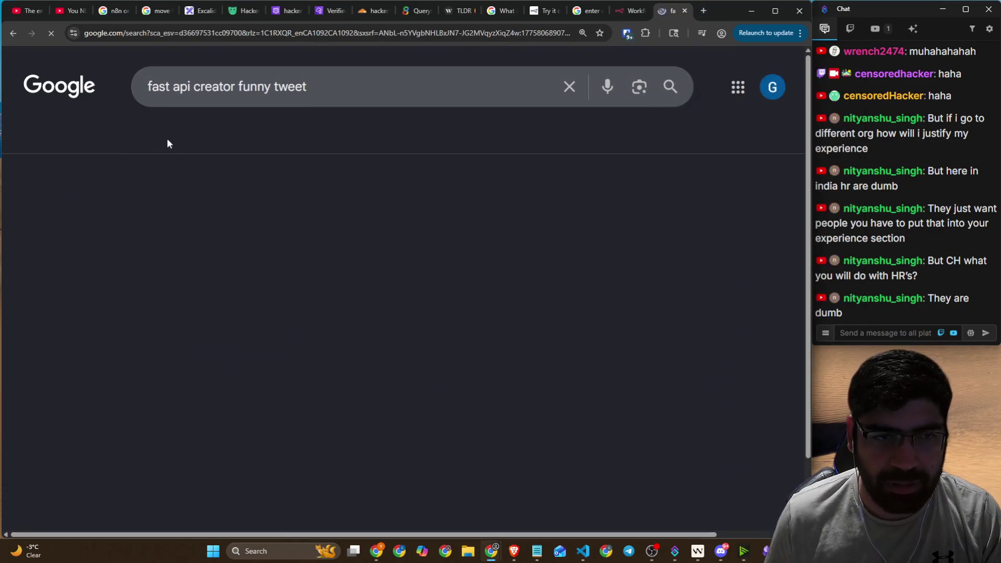
click(115, 297)
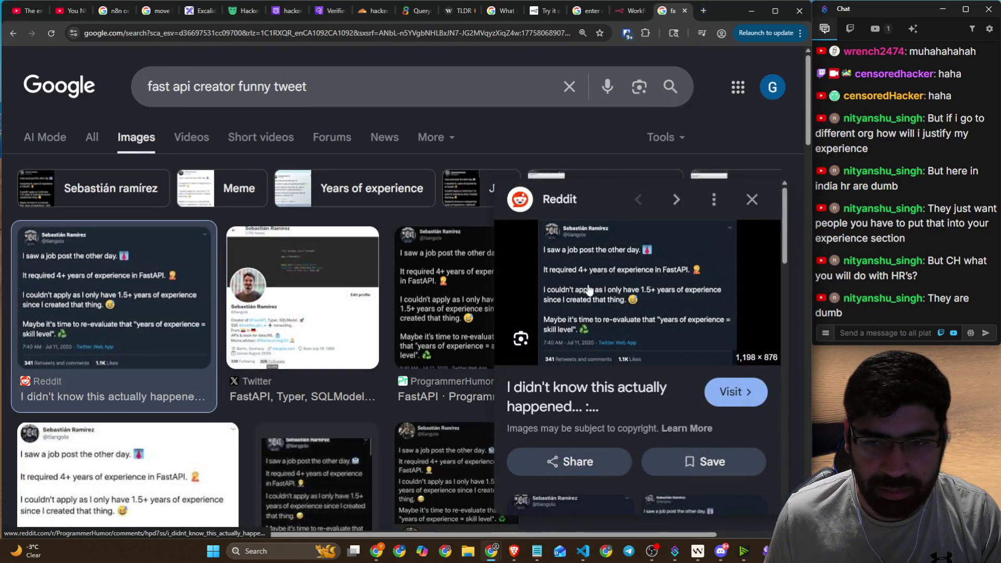
right_click(718, 327)
click(657, 162)
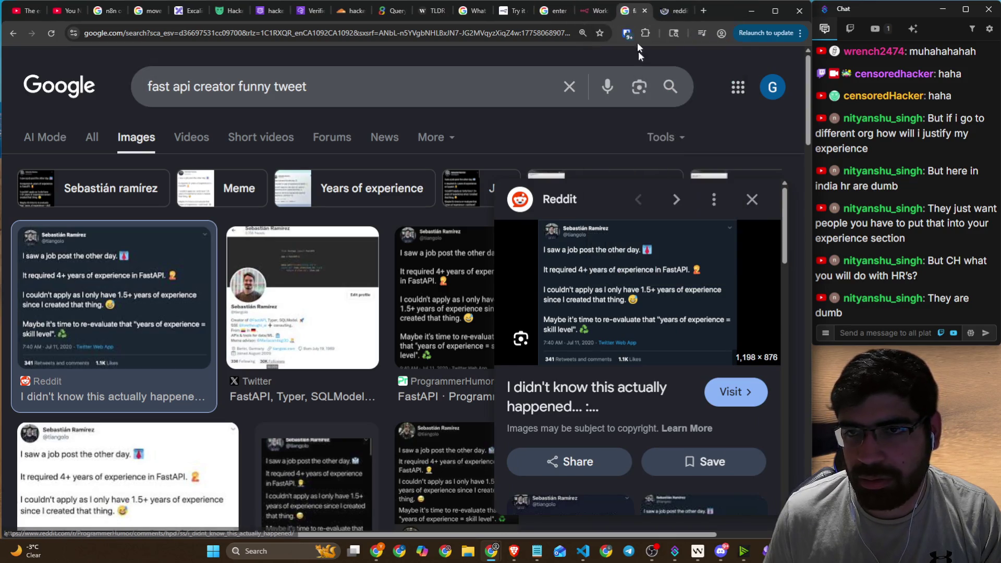
click(645, 10)
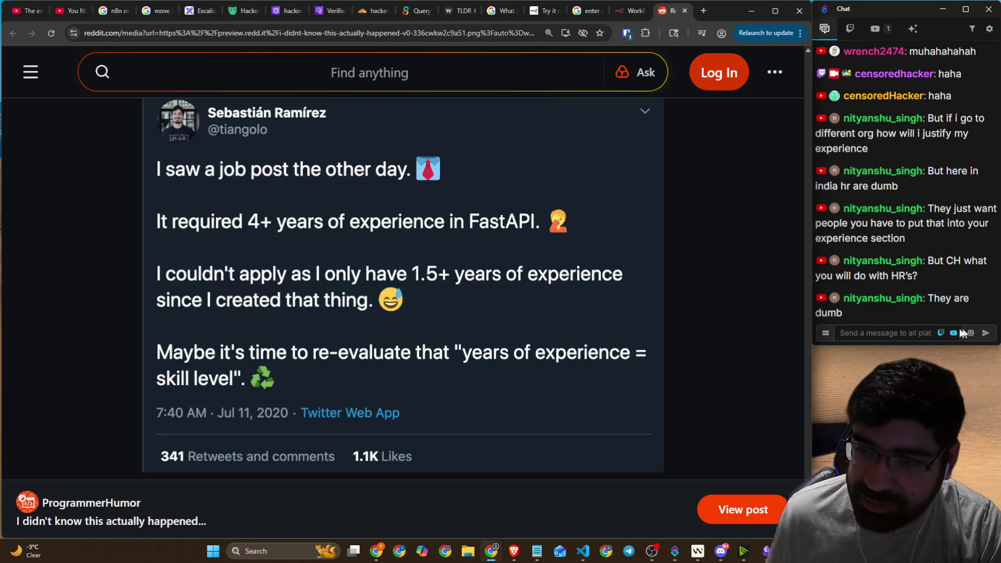
- Focus the stream chat box and scroll the Reddit FastAPI tweet page up and back down
click(905, 327)
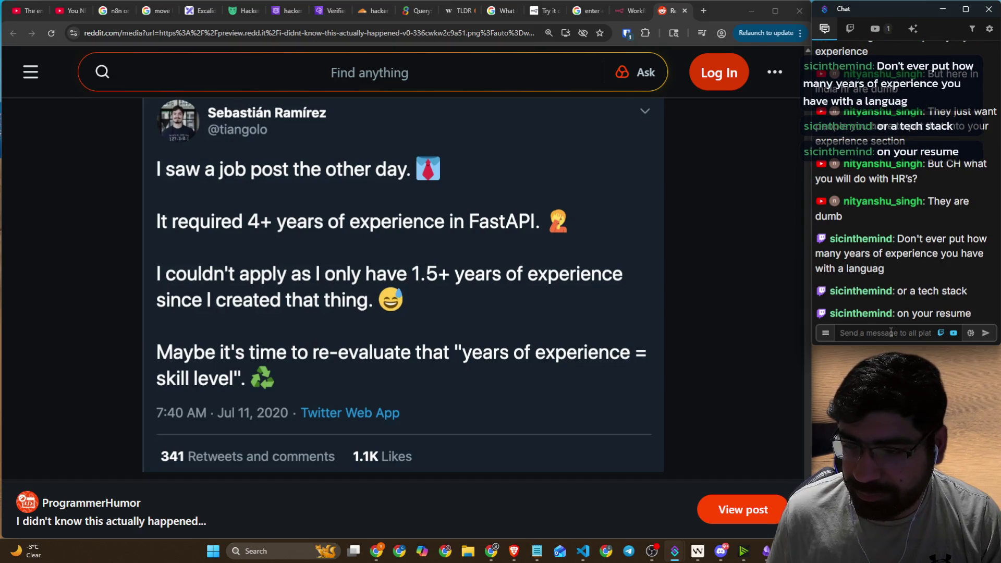
mouse_move(876, 324)
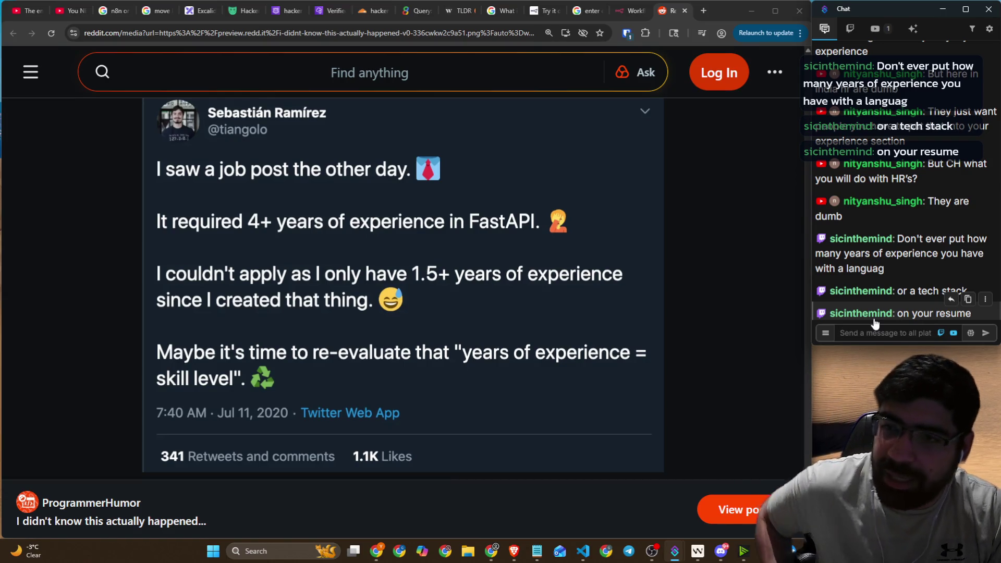
scroll(931, 206, up, 1)
scroll(929, 204, up, 2)
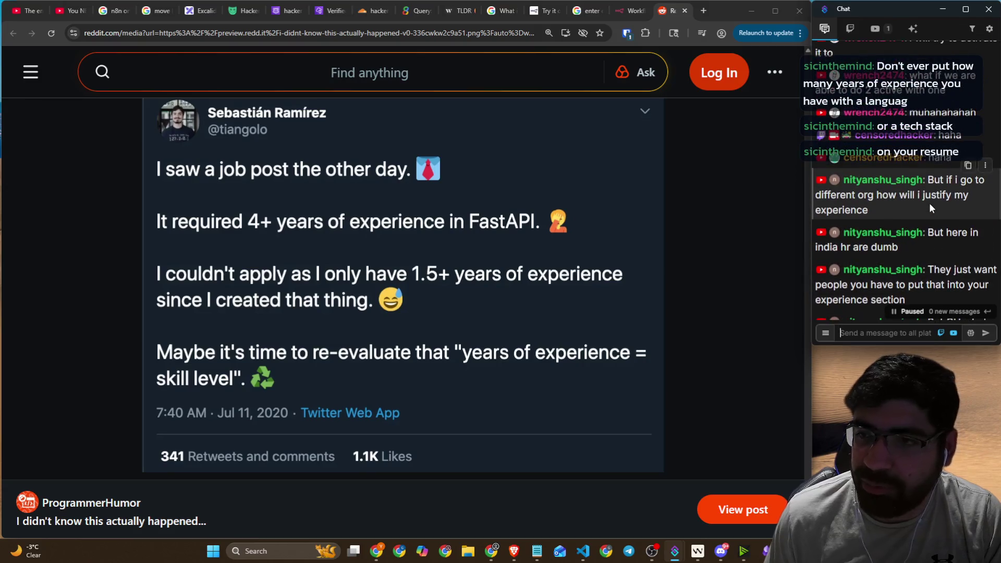
scroll(924, 200, down, 3)
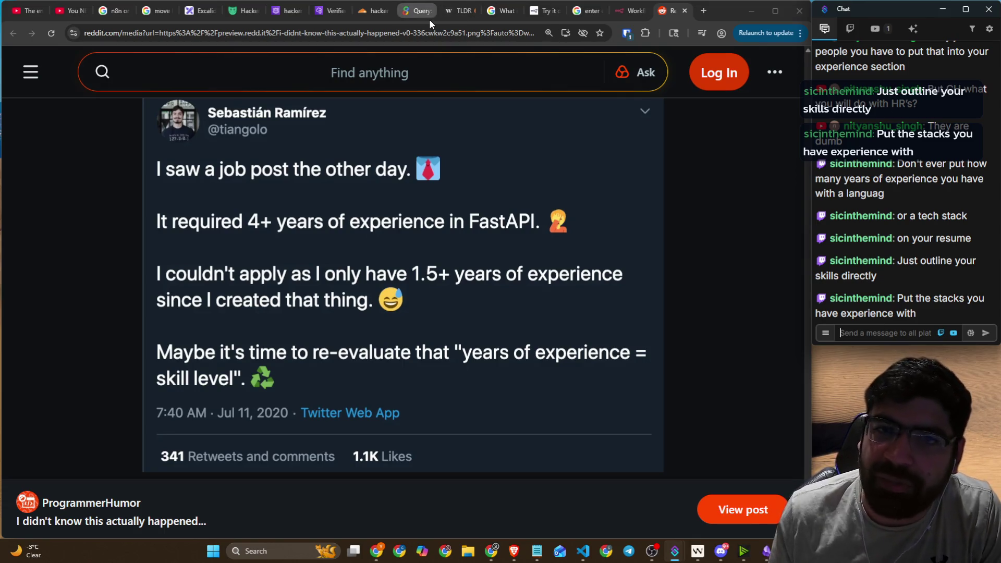
- Draw the top divider and handwrite the Work Exp and academic headings inside the rectangle
click(193, 13)
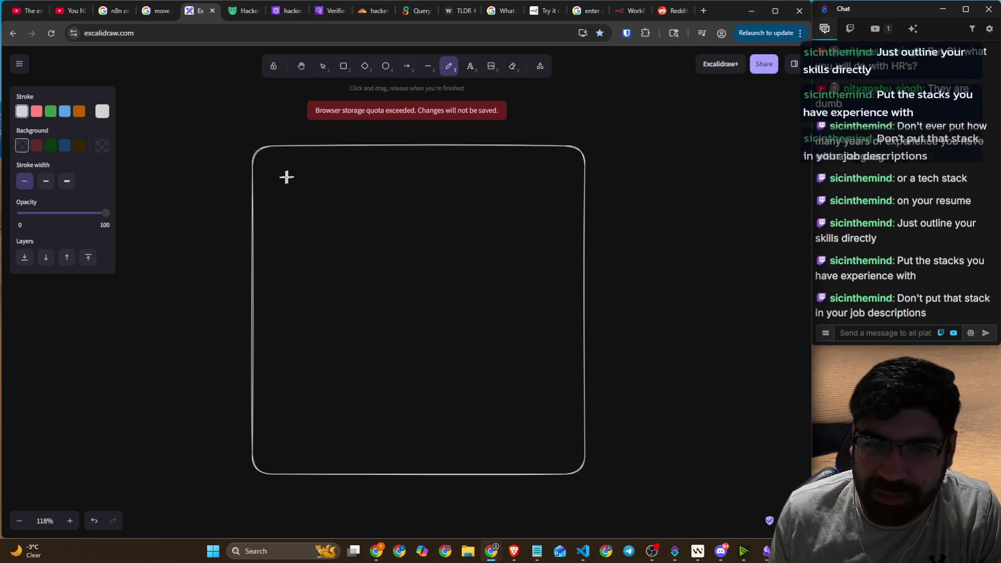
drag(264, 188, 611, 190)
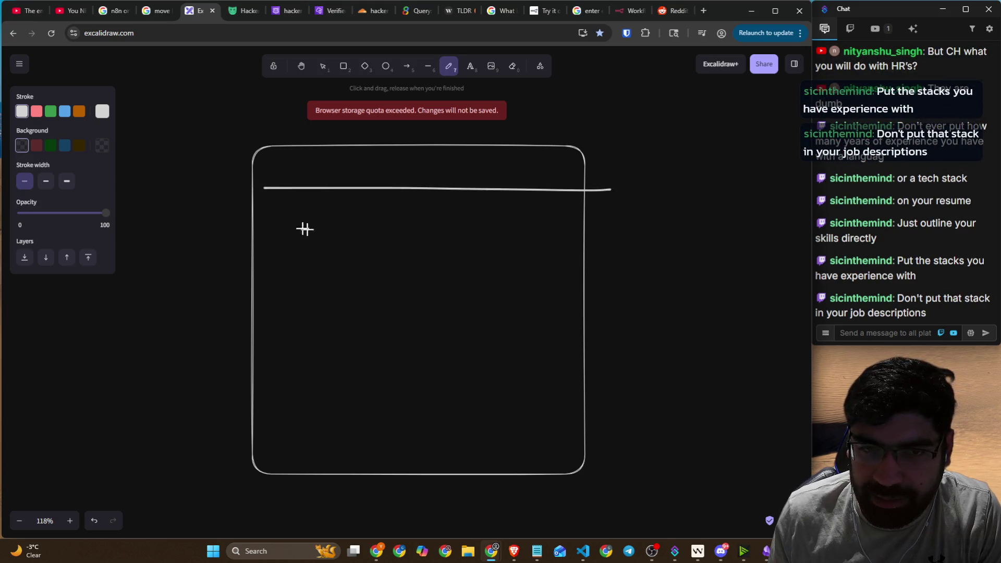
mouse_move(283, 207)
mouse_down()
mouse_move(349, 217)
mouse_move(358, 197)
mouse_move(371, 231)
mouse_up()
mouse_move(405, 205)
mouse_down()
mouse_move(412, 230)
mouse_move(437, 224)
mouse_move(428, 232)
mouse_up()
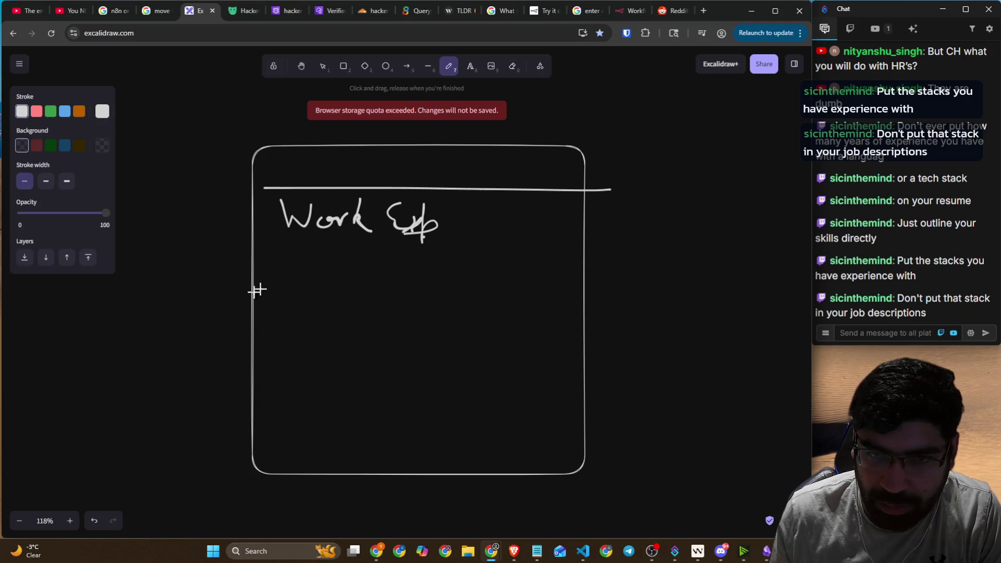
drag(255, 316, 539, 318)
drag(279, 308, 372, 298)
- Add lower dividers with Open Source and Certification headings, then begin the Skills heading on top
drag(260, 377, 568, 373)
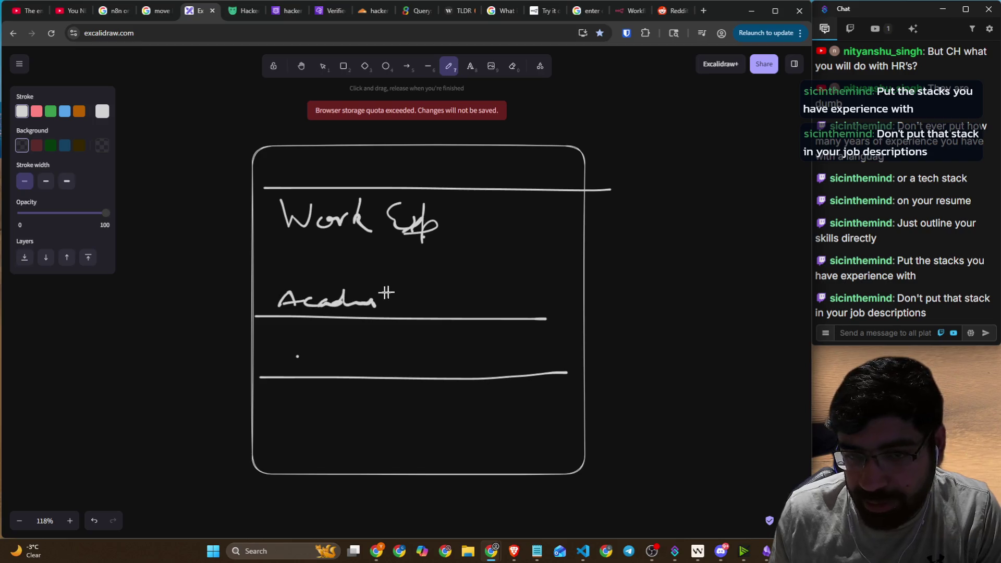
drag(302, 356, 288, 372)
mouse_move(283, 366)
mouse_down()
mouse_move(319, 356)
mouse_move(315, 383)
mouse_move(363, 353)
mouse_move(427, 365)
mouse_up()
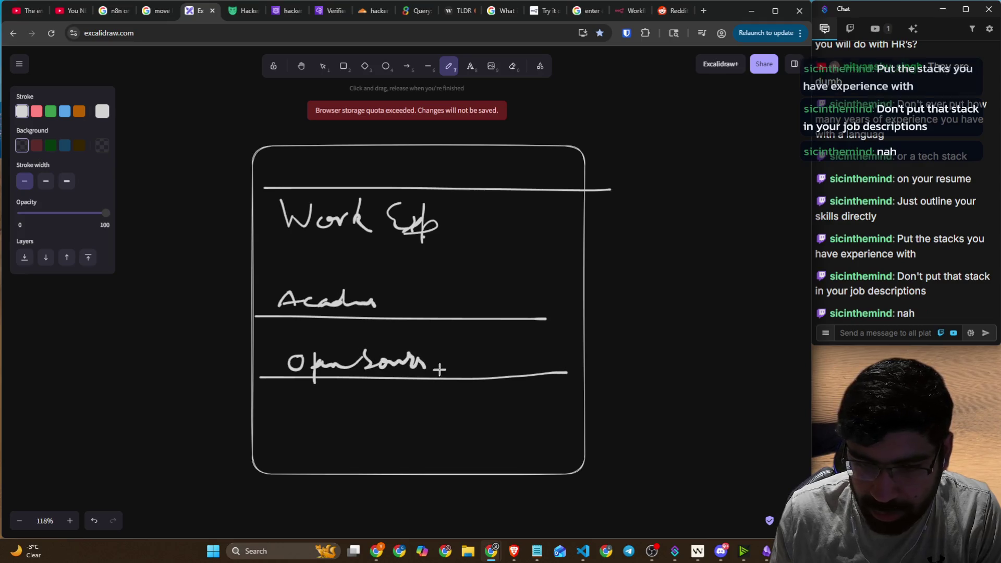
drag(258, 431, 584, 423)
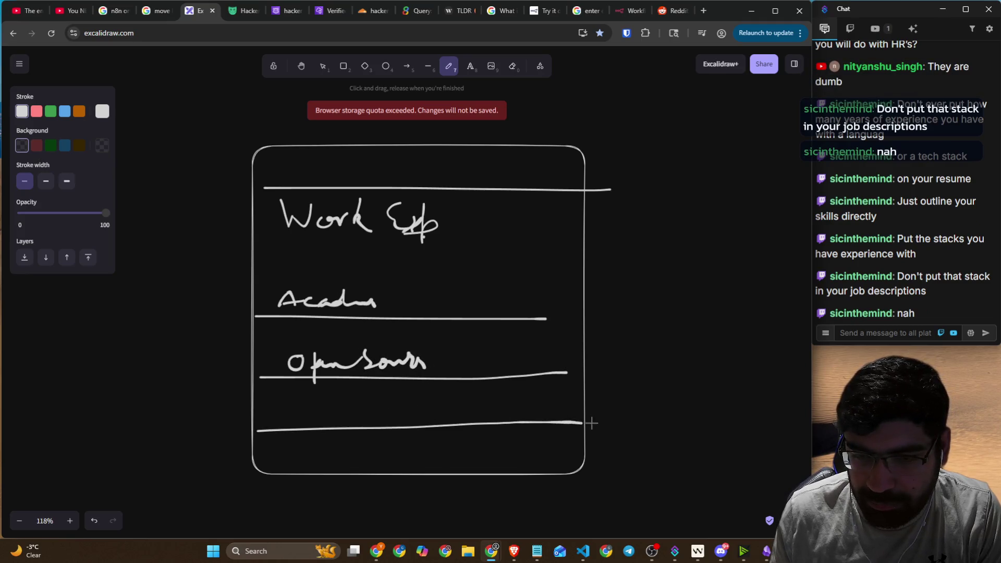
mouse_move(288, 409)
mouse_down()
mouse_move(392, 424)
mouse_move(403, 411)
mouse_up()
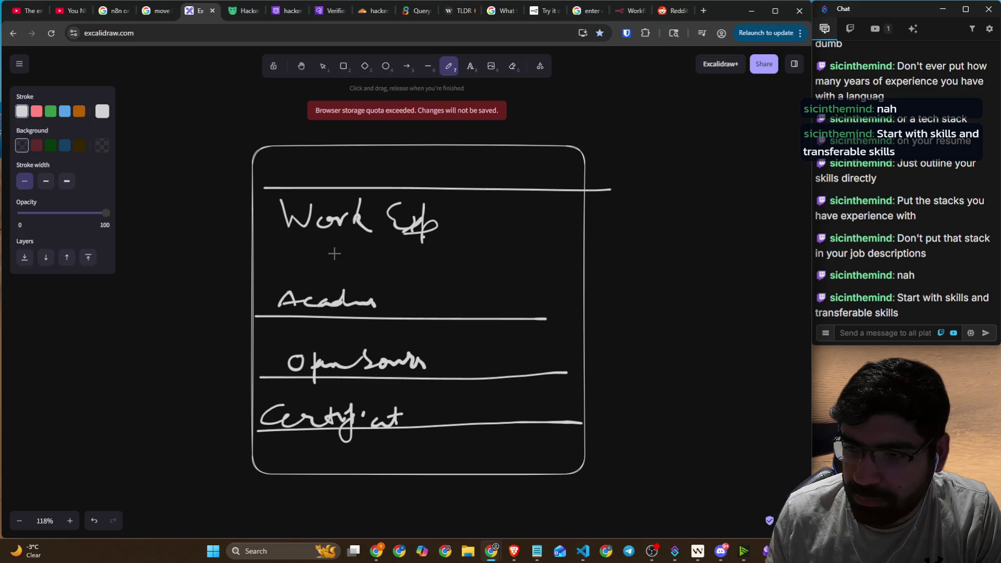
mouse_move(300, 152)
mouse_down()
mouse_move(290, 175)
mouse_move(334, 165)
mouse_move(391, 174)
mouse_up()
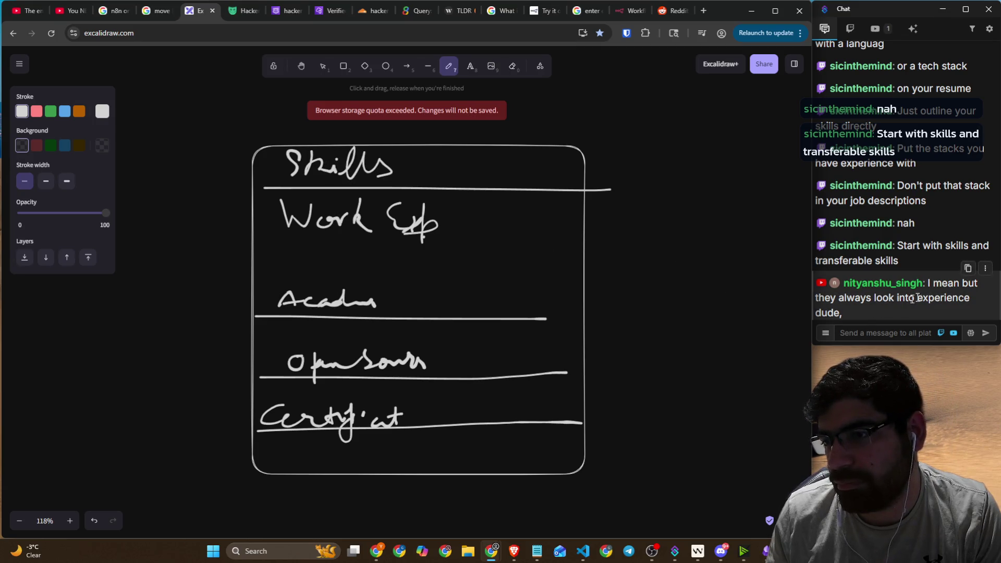
- Highlight words in a chat message, then draw a curve up from Certifications and an arrow into Work Exp
drag(934, 284, 985, 290)
drag(878, 298, 956, 298)
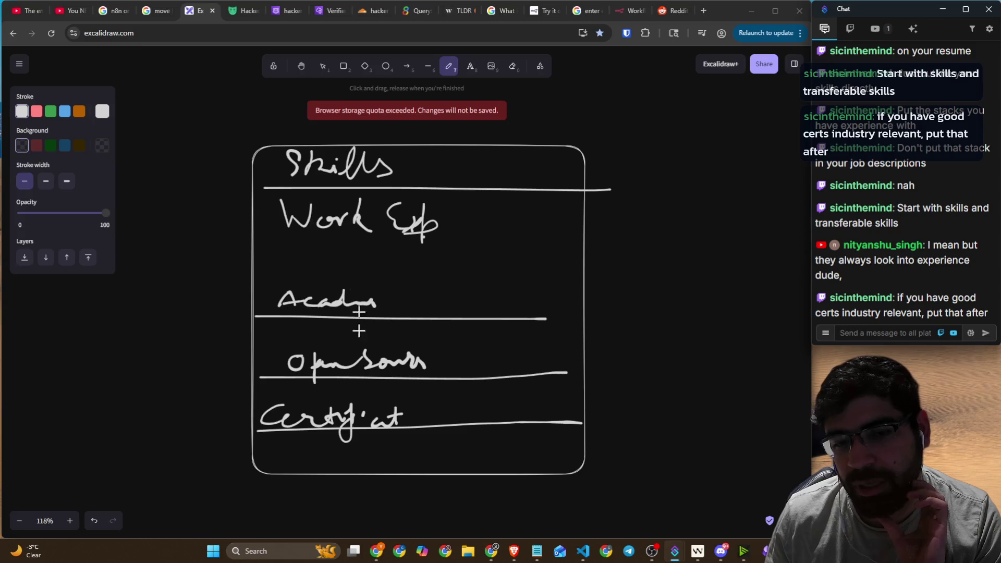
mouse_move(261, 410)
mouse_down()
mouse_move(220, 180)
mouse_move(254, 186)
mouse_move(249, 192)
mouse_move(271, 162)
mouse_move(263, 167)
mouse_up()
mouse_move(227, 228)
mouse_down()
mouse_move(275, 218)
mouse_move(270, 226)
mouse_up()
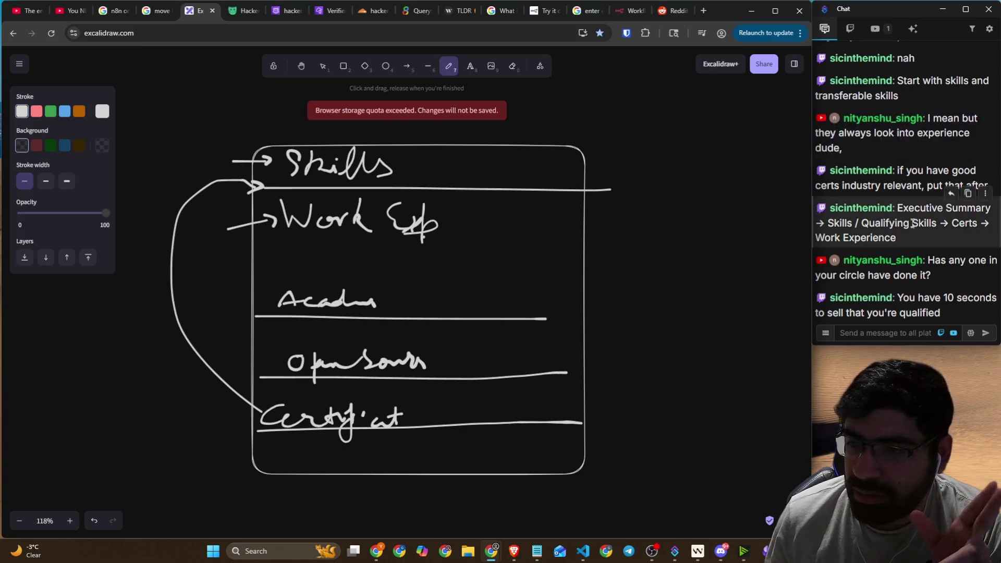
- Highlight the suggested resume section order and Work Experience advice in chat messages
drag(829, 223, 974, 223)
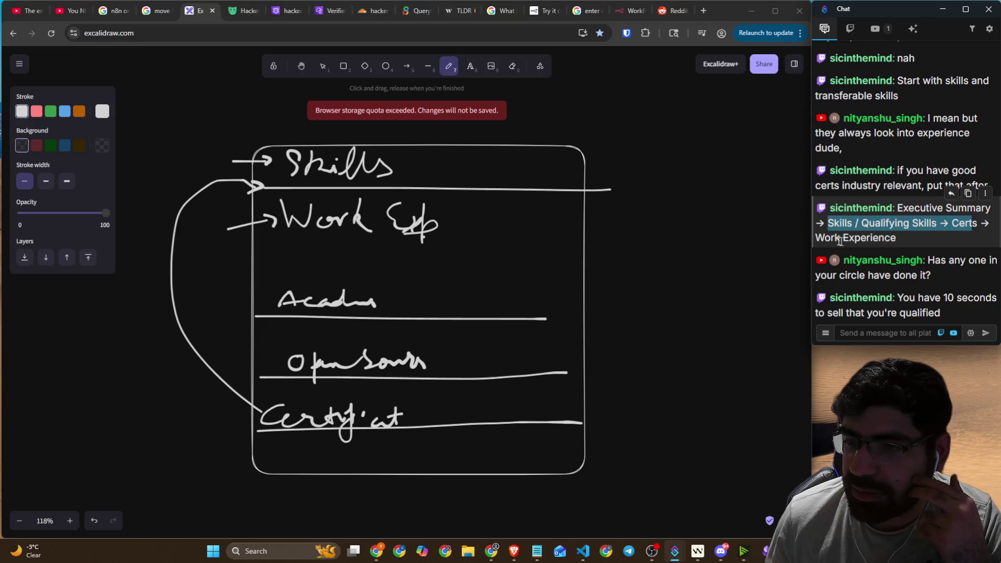
drag(832, 239, 901, 241)
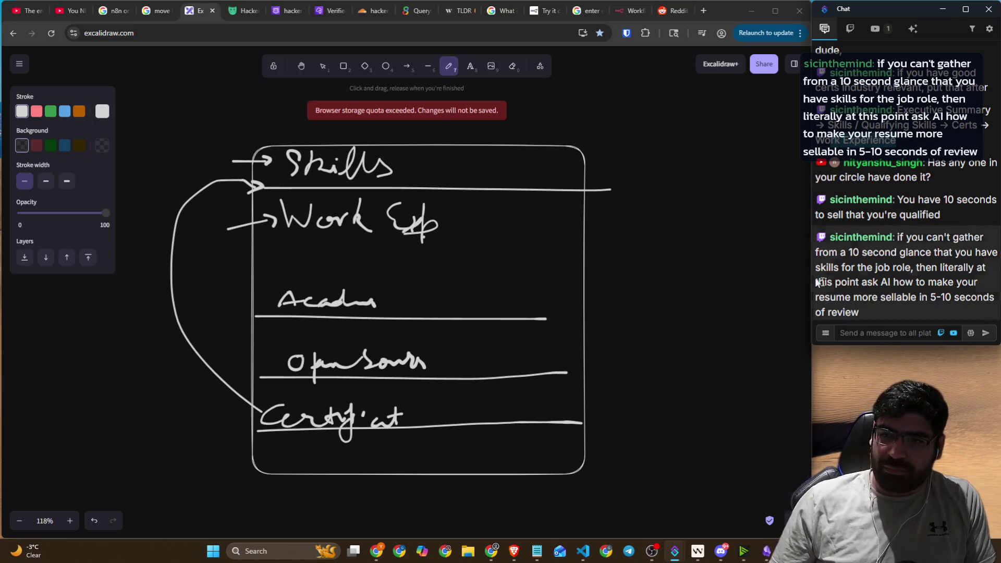
drag(861, 260, 898, 233)
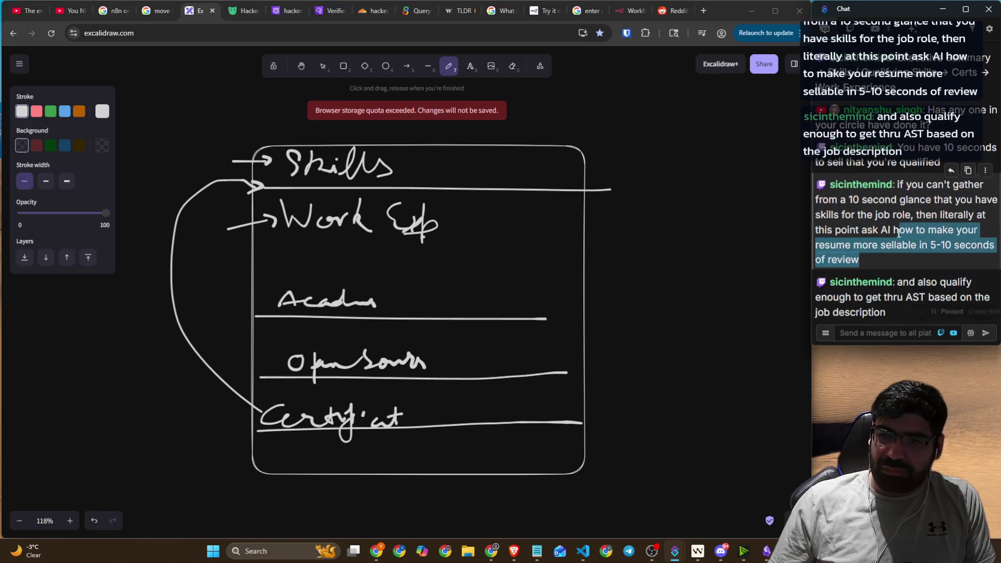
click(887, 311)
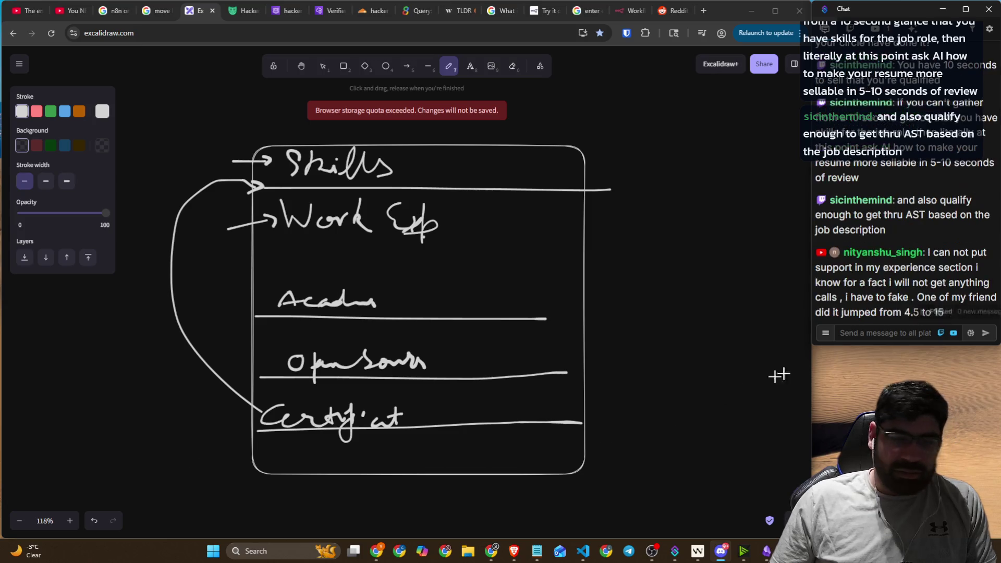
- Paste the Discord invite link into the chat box and send it
click(876, 335)
text(https://discord.gg/z3c2bY)
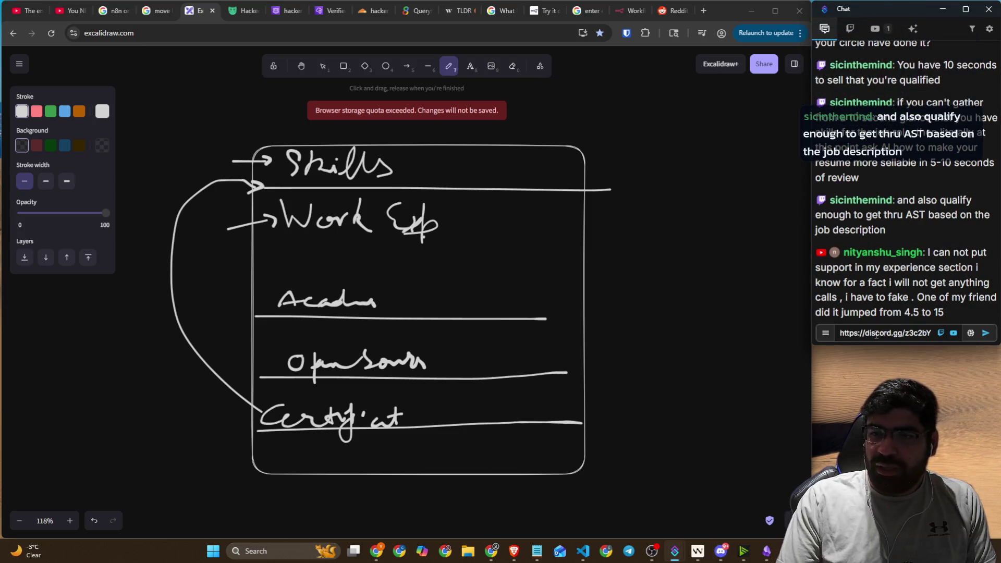
key(Return)
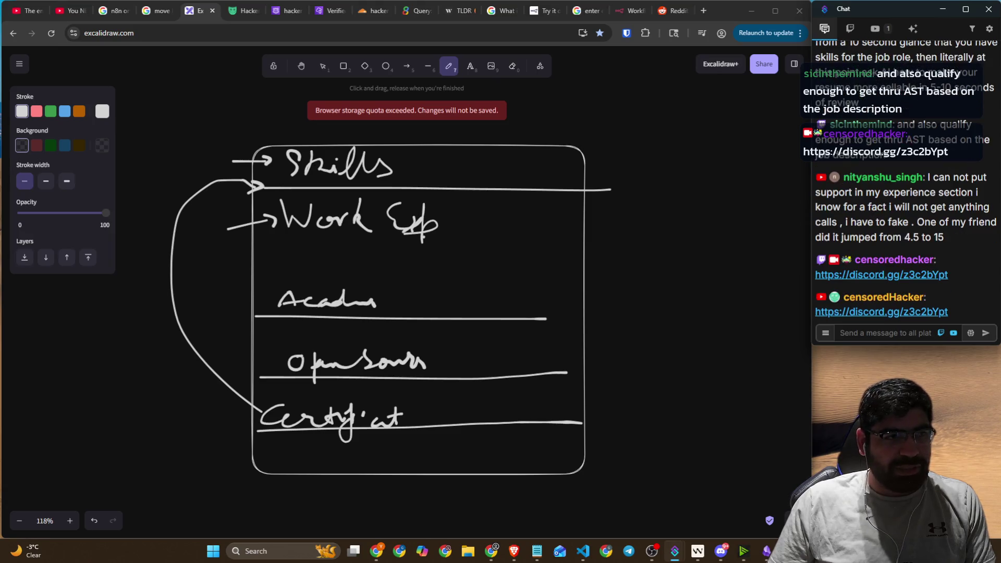
- Bring up the Discord window, move it mostly off-screen, and return to the browser
key(alt+Tab)
drag(415, 31, 201, 54)
key(alt+Tab)
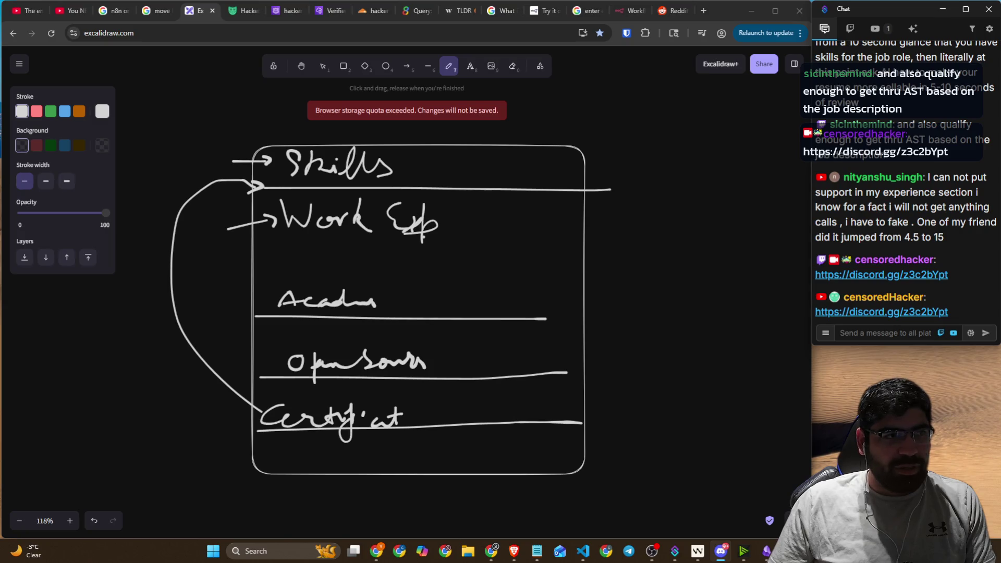
key(alt+Tab)
drag(152, 61, 334, 36)
click(245, 82)
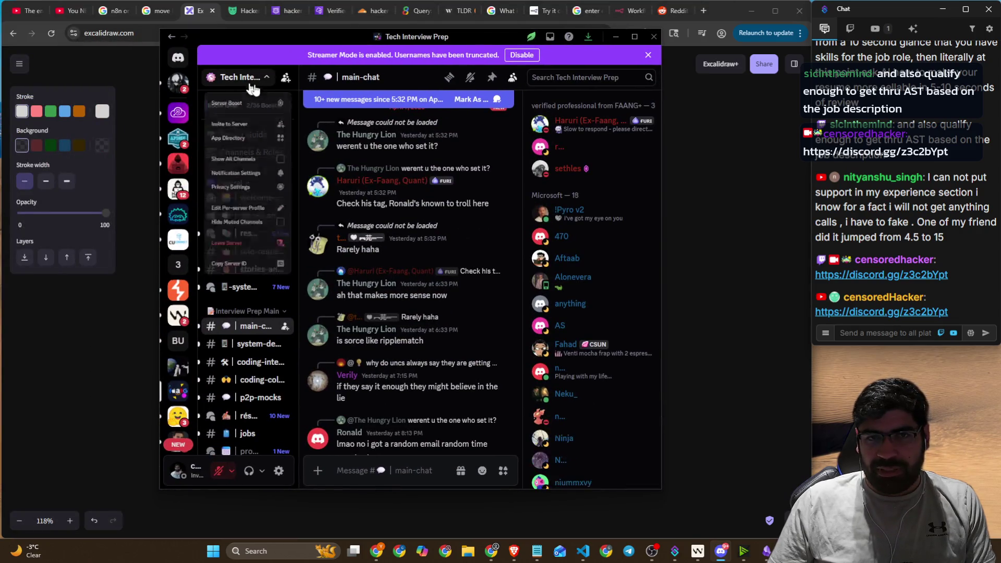
click(240, 77)
drag(623, 36, 3, 100)
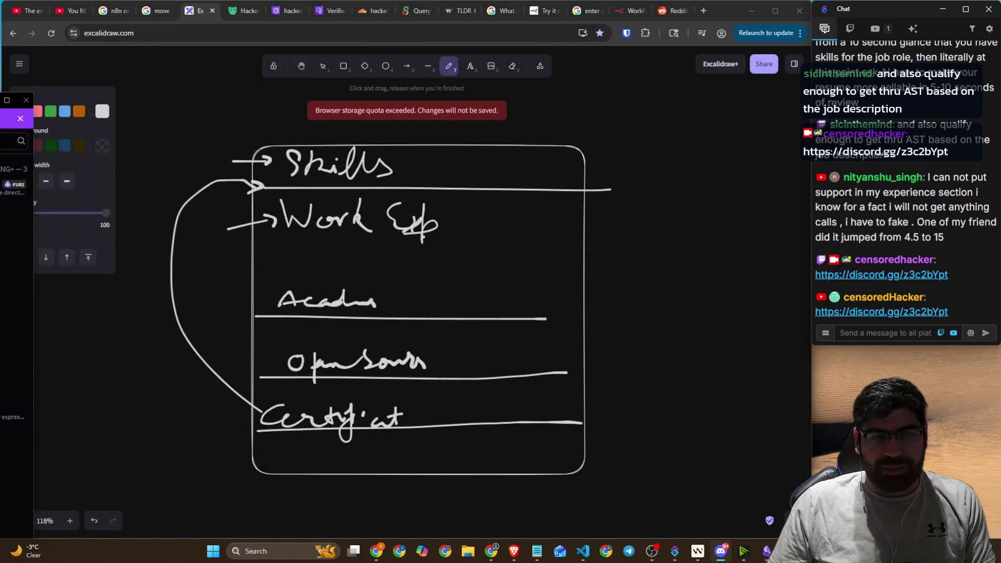
key(alt+Tab)
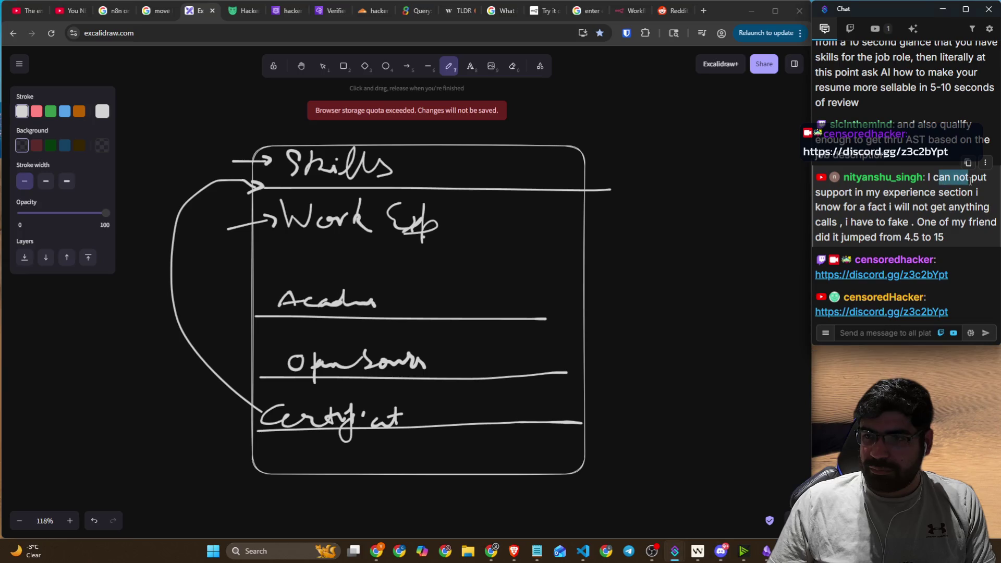
drag(846, 197, 974, 196)
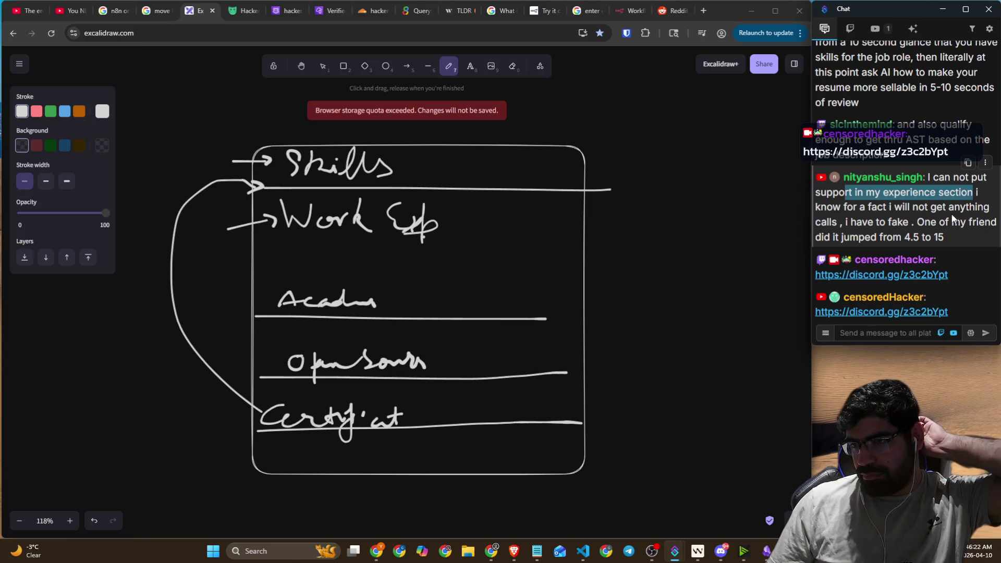
drag(962, 237, 952, 228)
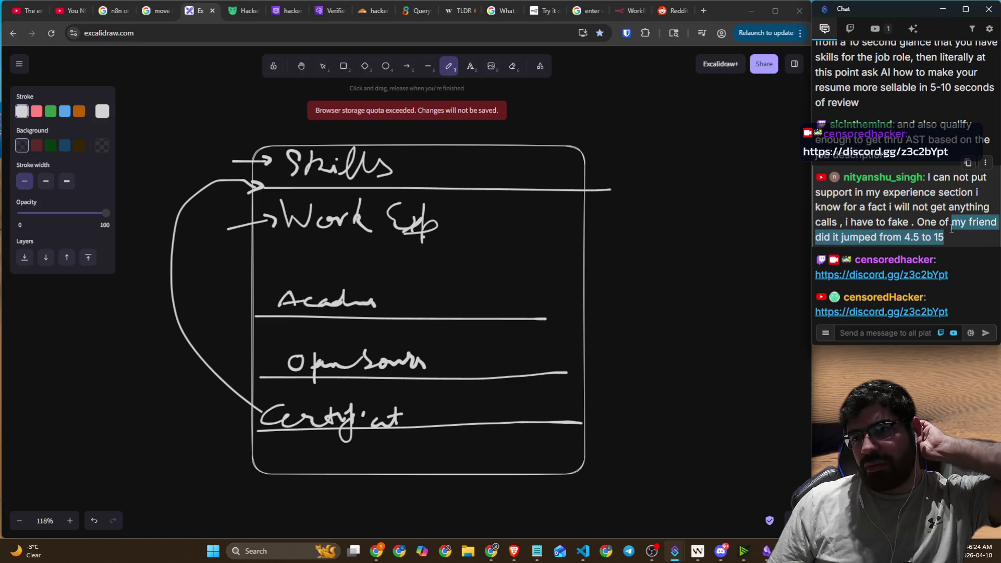
click(953, 240)
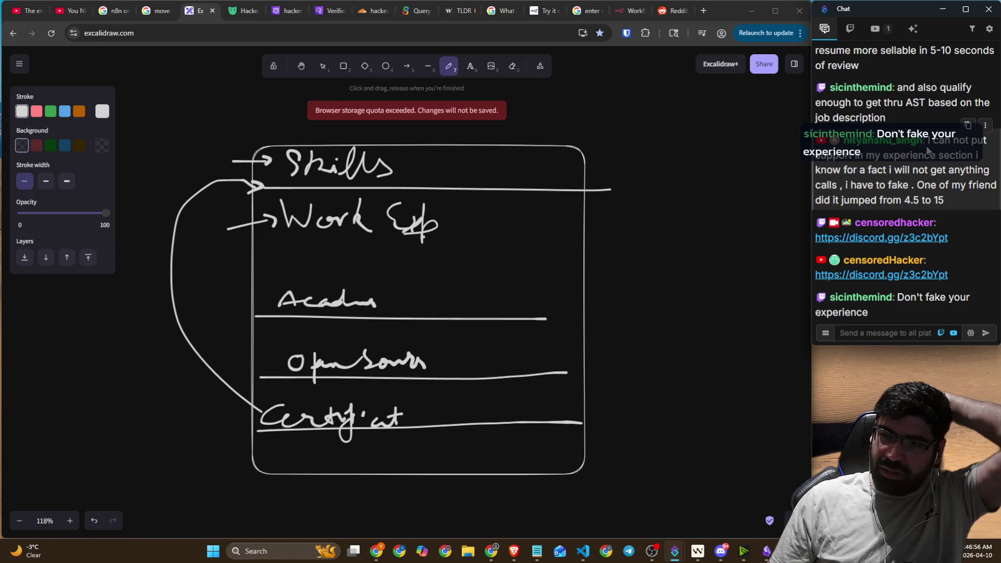
drag(928, 141, 948, 199)
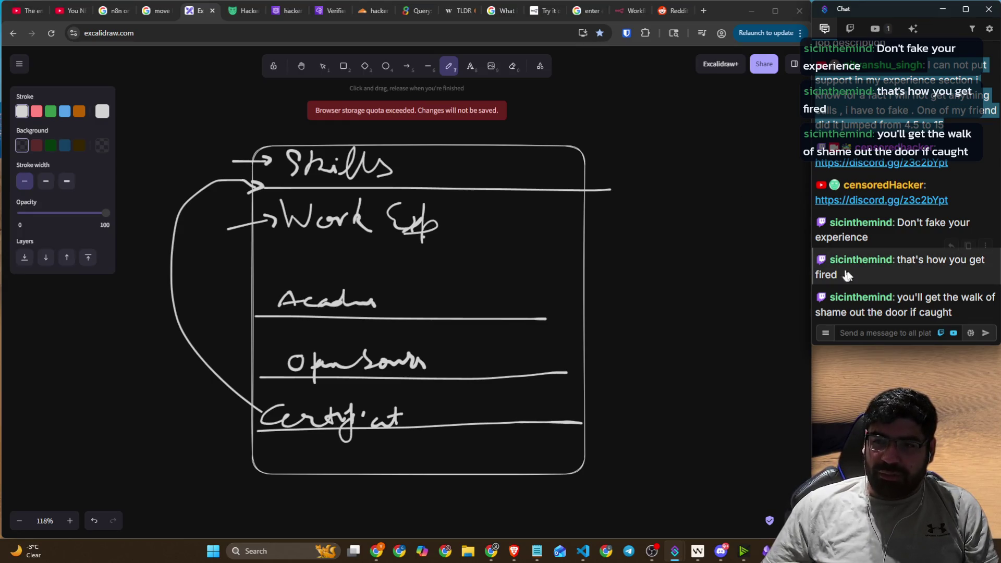
- Highlight words in the latest chat message, then switch to the YouTube n8n tutorial
drag(898, 302, 945, 307)
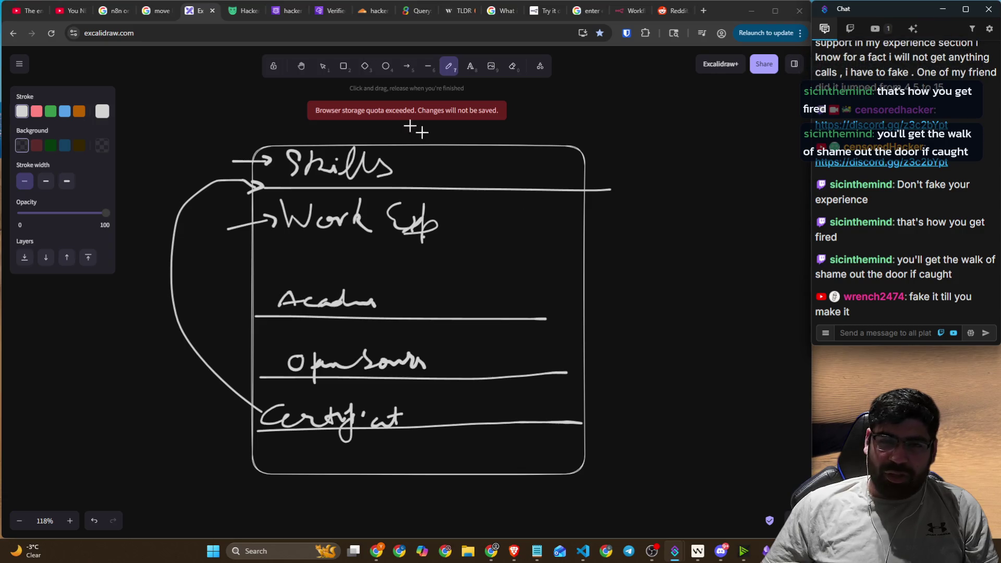
click(69, 13)
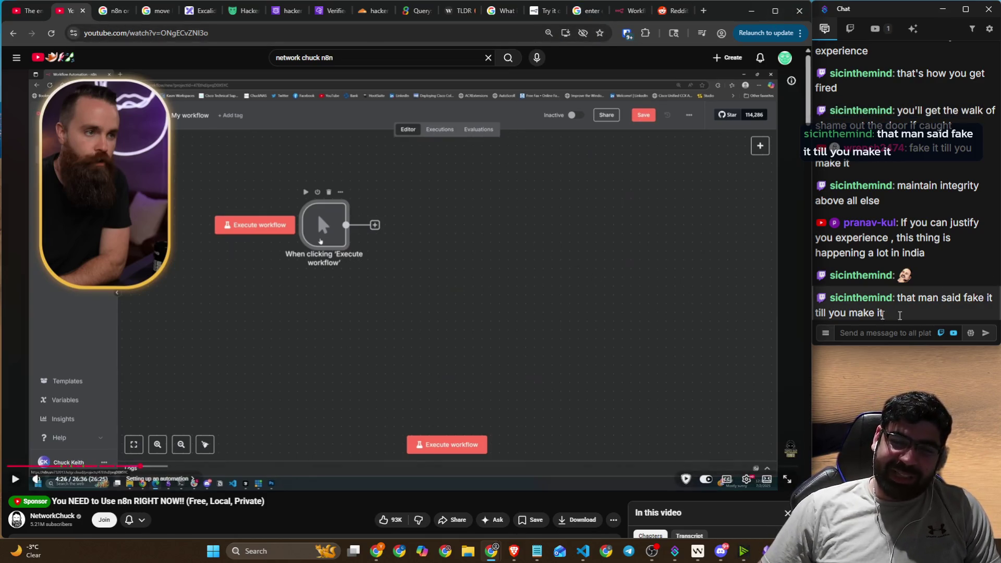
click(899, 332)
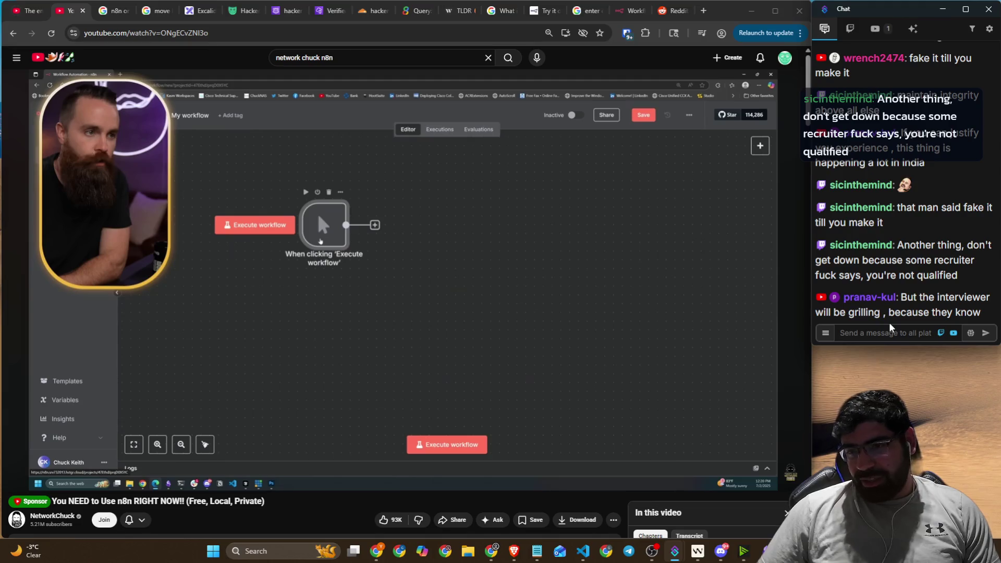
click(890, 330)
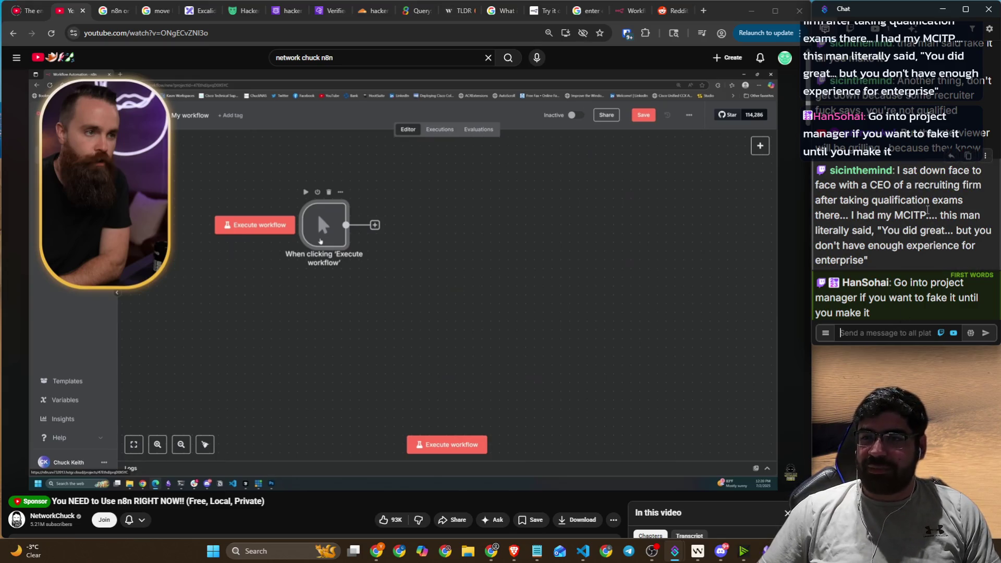
- Highlight chat messages about the recruiting CEO, MCITP exams and the project manager suggestion
drag(862, 187, 982, 190)
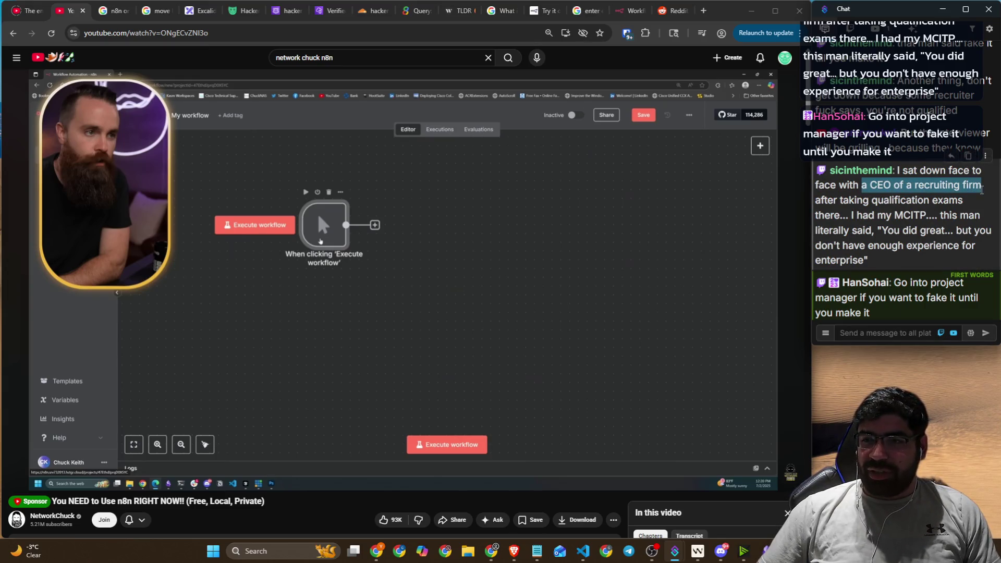
drag(841, 200, 956, 198)
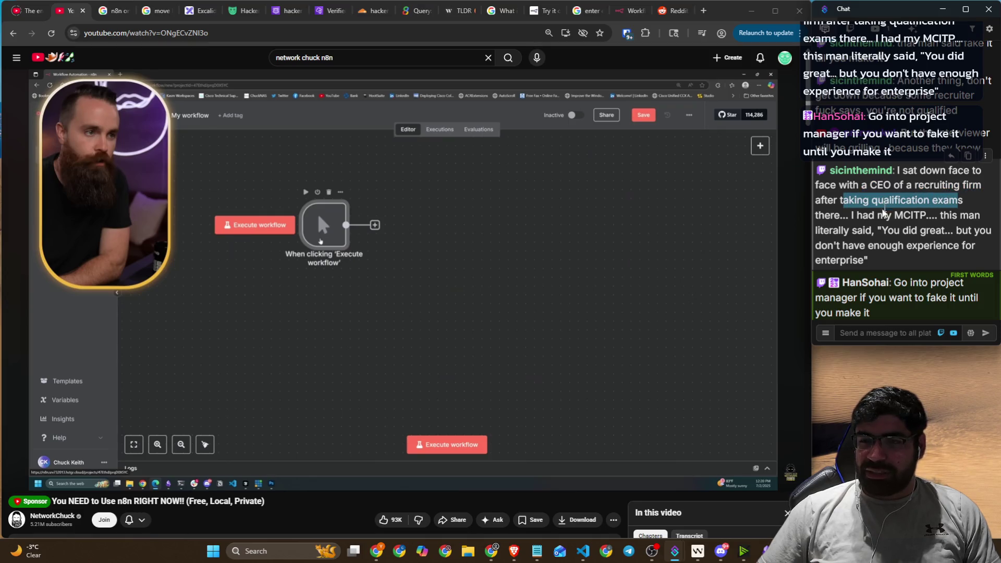
mouse_move(858, 216)
mouse_down()
mouse_move(925, 215)
mouse_move(924, 230)
mouse_move(984, 230)
mouse_up()
drag(842, 248, 961, 246)
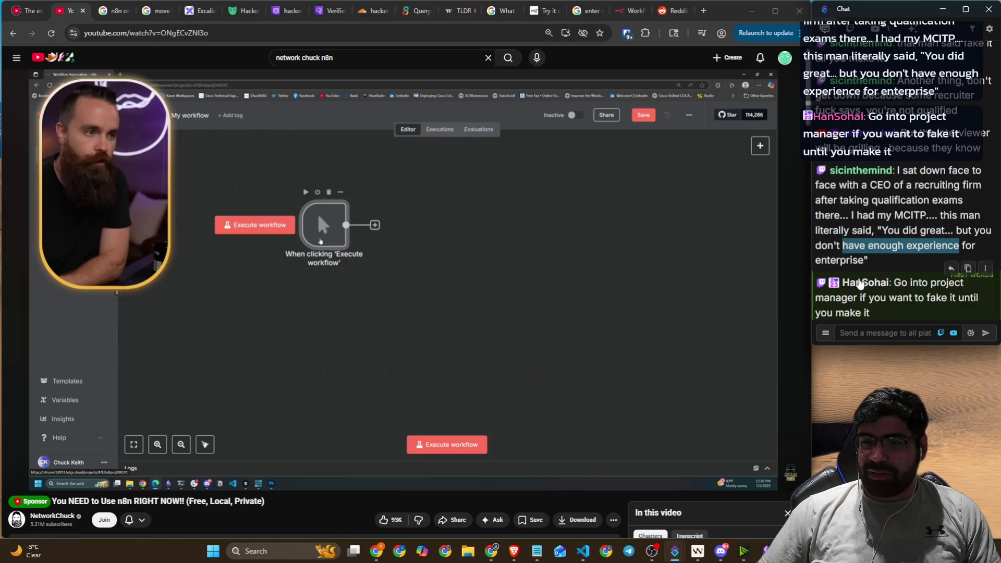
drag(892, 282, 956, 293)
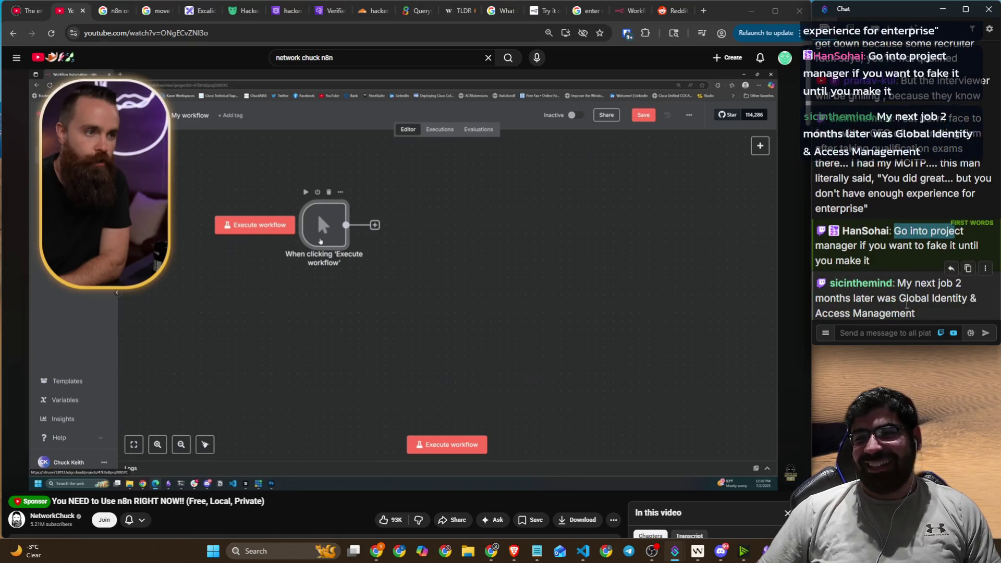
drag(875, 267, 871, 263)
drag(899, 231, 894, 232)
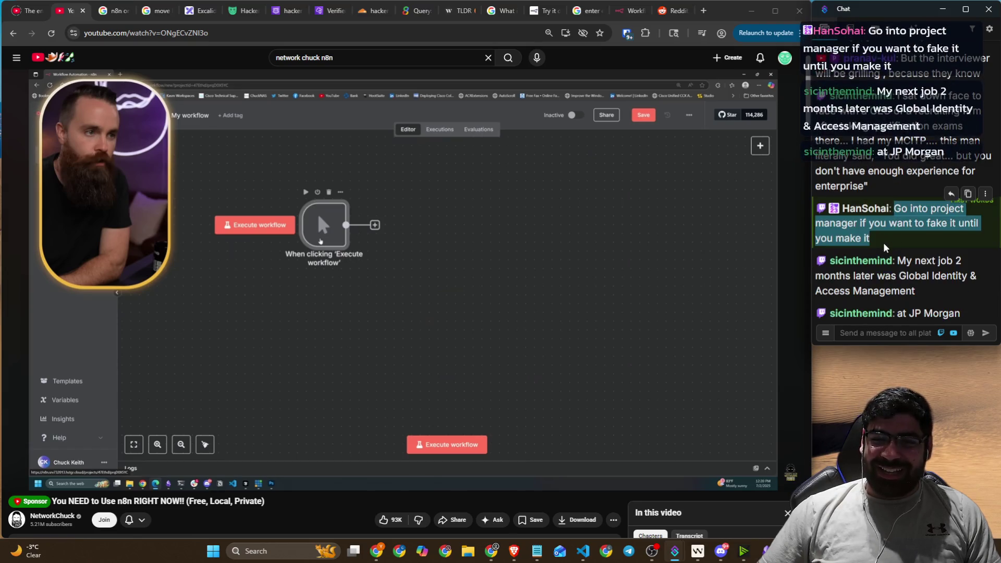
mouse_move(916, 292)
mouse_down()
mouse_move(939, 260)
mouse_move(922, 260)
mouse_up()
click(922, 278)
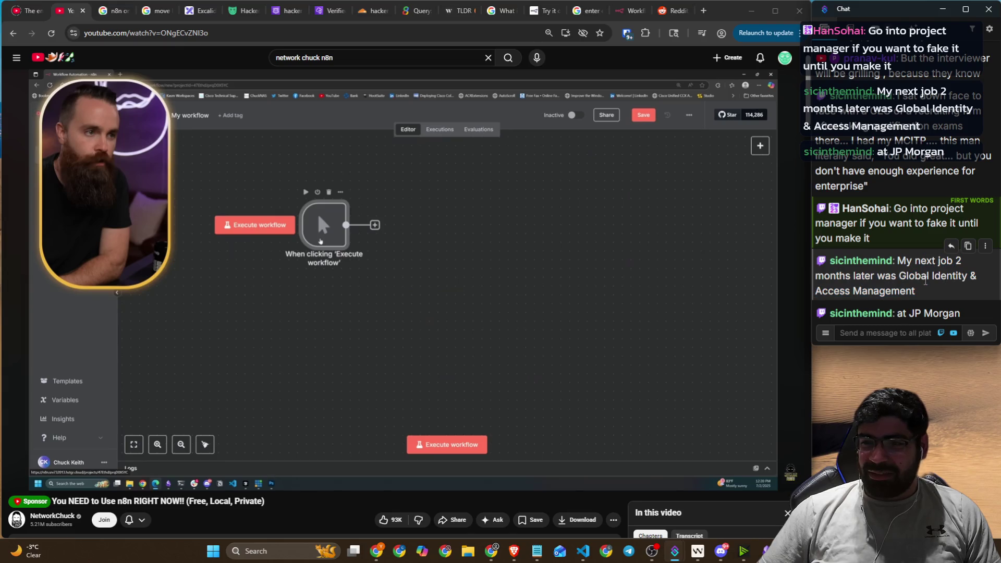
- Highlight the Global Identity & Access Management and JP Morgan mentions, then return to Excalidraw
drag(916, 290, 899, 276)
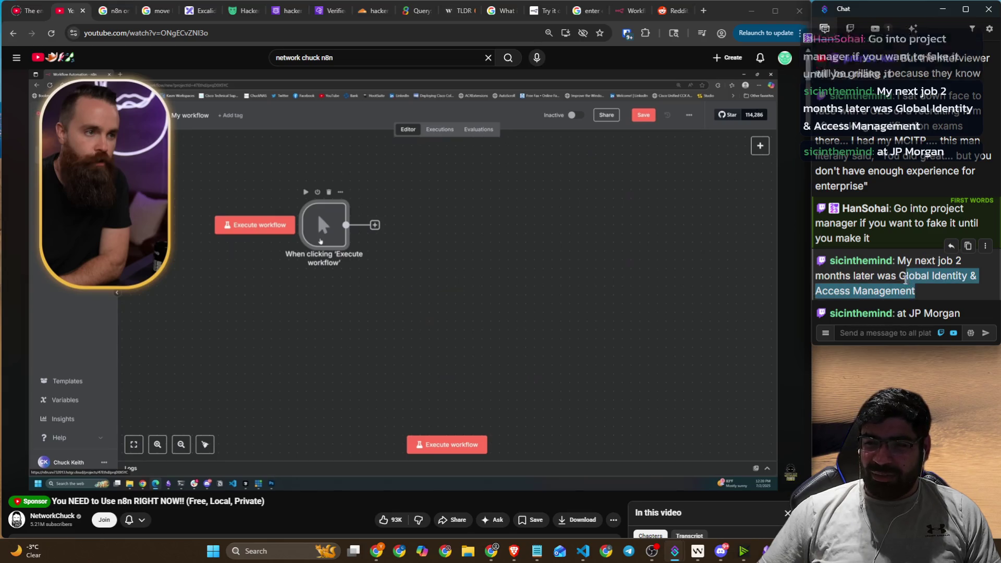
drag(961, 312, 901, 311)
click(945, 315)
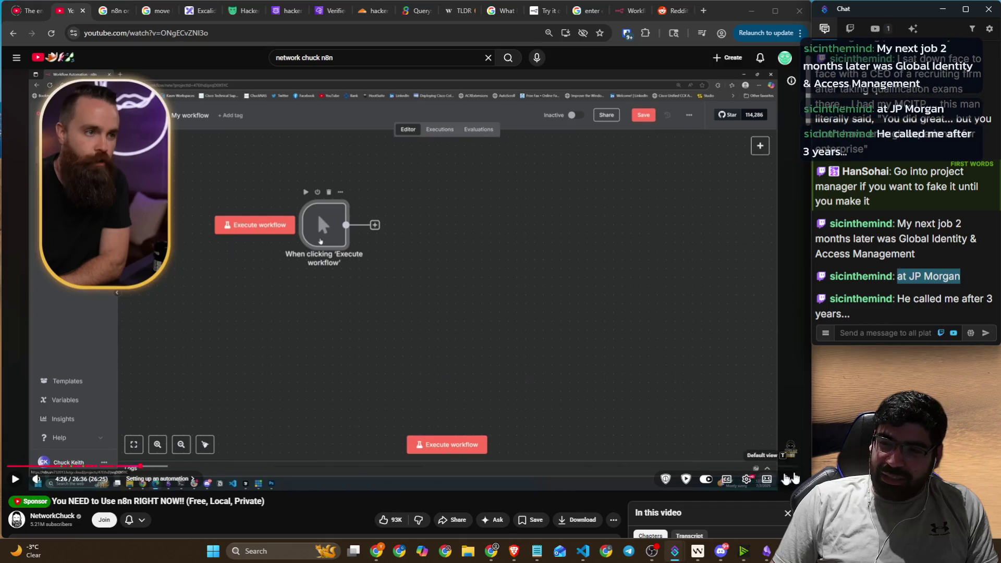
click(881, 333)
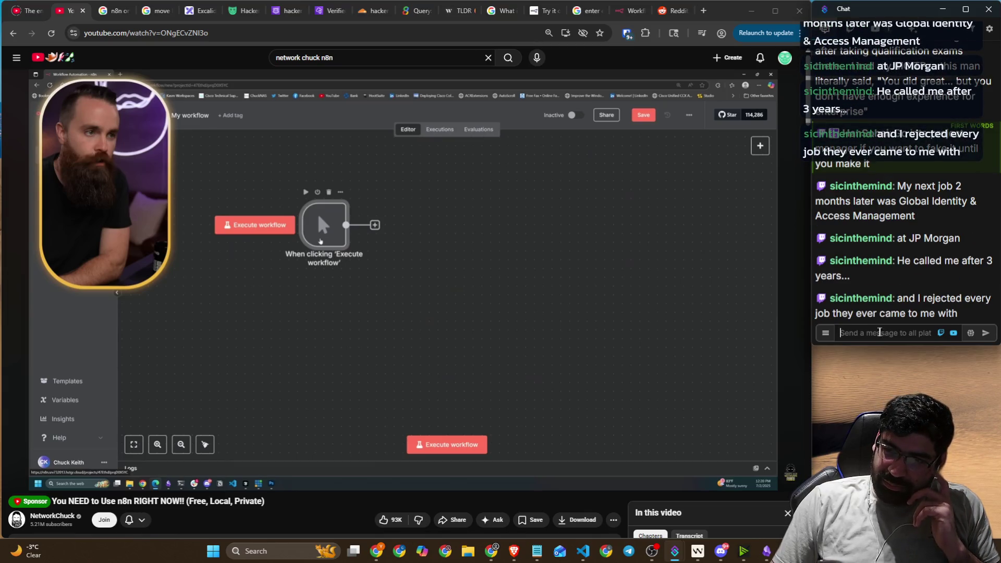
click(879, 332)
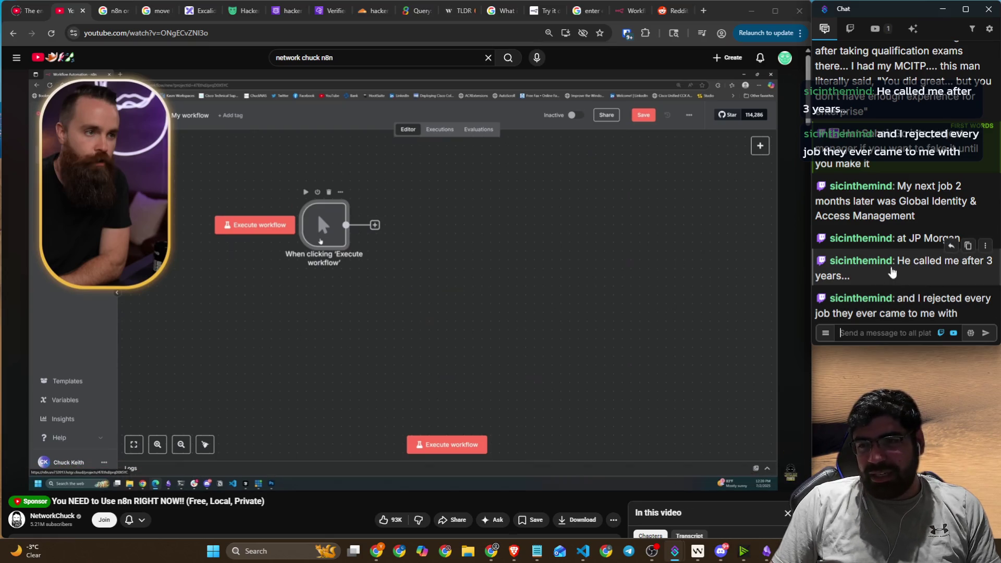
mouse_move(986, 308)
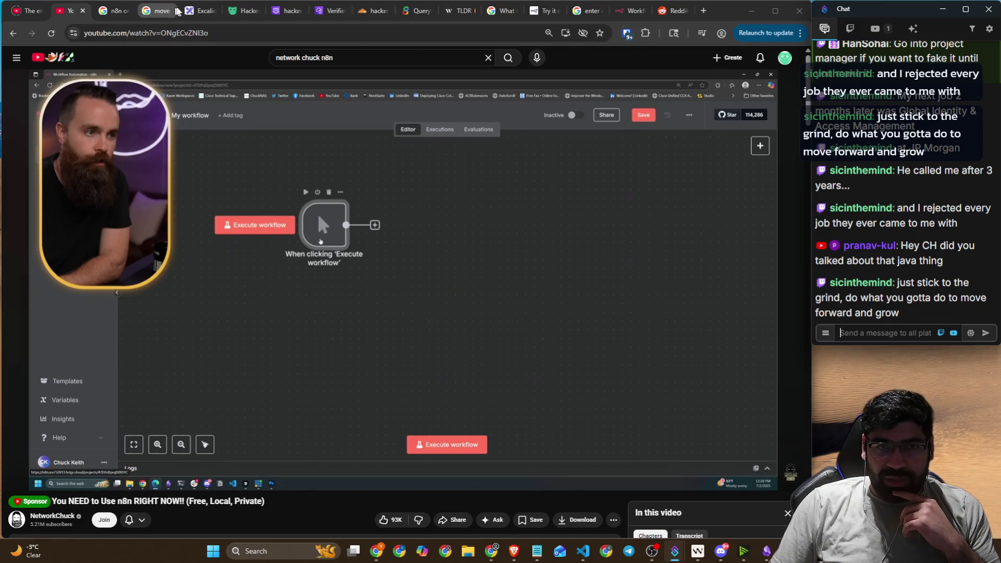
click(196, 11)
scroll(287, 188, down, 10)
- Draw two hooked arrows with handwritten notes 'AI + Java' and 'Master Springboot'
mouse_move(247, 140)
mouse_down()
mouse_move(284, 163)
mouse_move(279, 185)
mouse_move(360, 174)
mouse_move(359, 198)
mouse_move(373, 197)
mouse_up()
drag(382, 185, 406, 185)
mouse_move(394, 175)
mouse_down()
mouse_move(394, 197)
mouse_move(435, 174)
mouse_move(425, 192)
mouse_move(462, 183)
mouse_move(483, 190)
mouse_up()
mouse_move(260, 221)
mouse_down()
mouse_move(242, 253)
mouse_move(278, 274)
mouse_up()
mouse_move(350, 266)
mouse_down()
mouse_move(415, 256)
mouse_move(427, 232)
mouse_move(490, 256)
mouse_up()
mouse_move(527, 225)
mouse_down()
mouse_move(524, 271)
mouse_move(560, 264)
mouse_move(574, 245)
mouse_move(589, 250)
mouse_move(600, 279)
mouse_move(676, 238)
mouse_move(701, 254)
mouse_move(718, 235)
mouse_up()
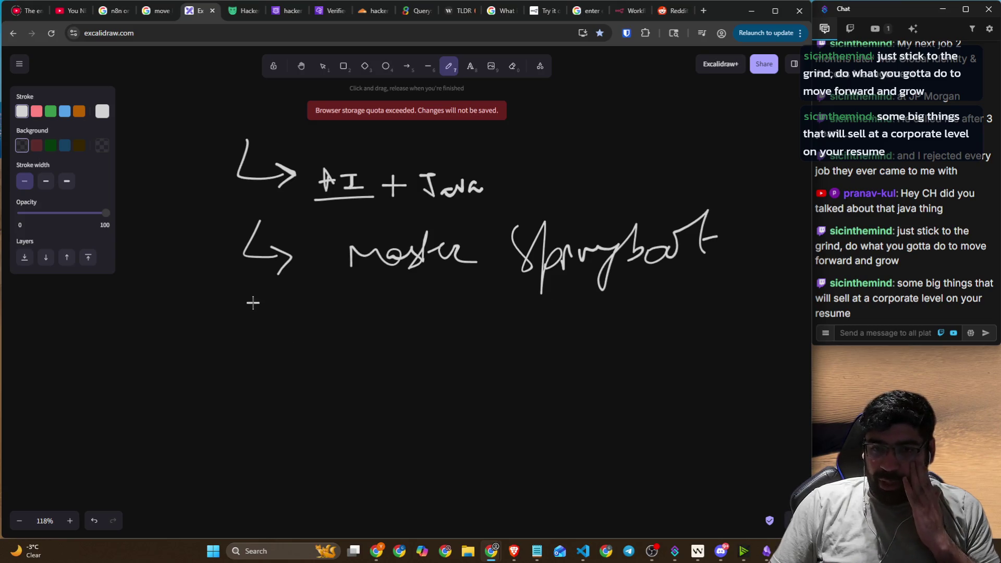
- Add a third arrow reading 'Senior' with a boxed 'AI', and underline 'Master Springboot'
mouse_move(249, 307)
mouse_down()
mouse_move(293, 342)
mouse_move(286, 358)
mouse_up()
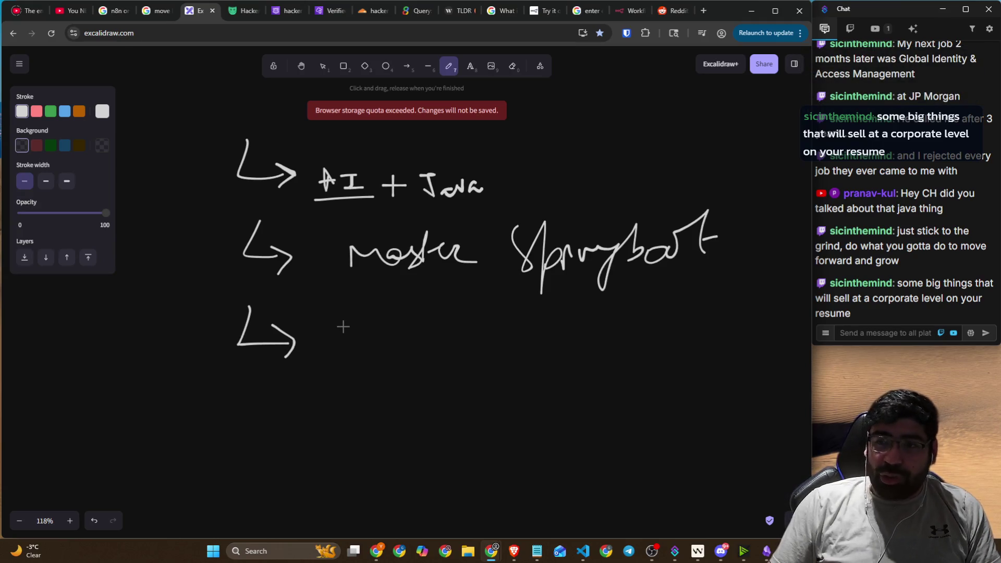
drag(355, 322, 329, 360)
mouse_move(347, 350)
mouse_down()
mouse_move(399, 348)
mouse_move(409, 334)
mouse_move(424, 350)
mouse_move(450, 344)
mouse_up()
drag(470, 312, 478, 409)
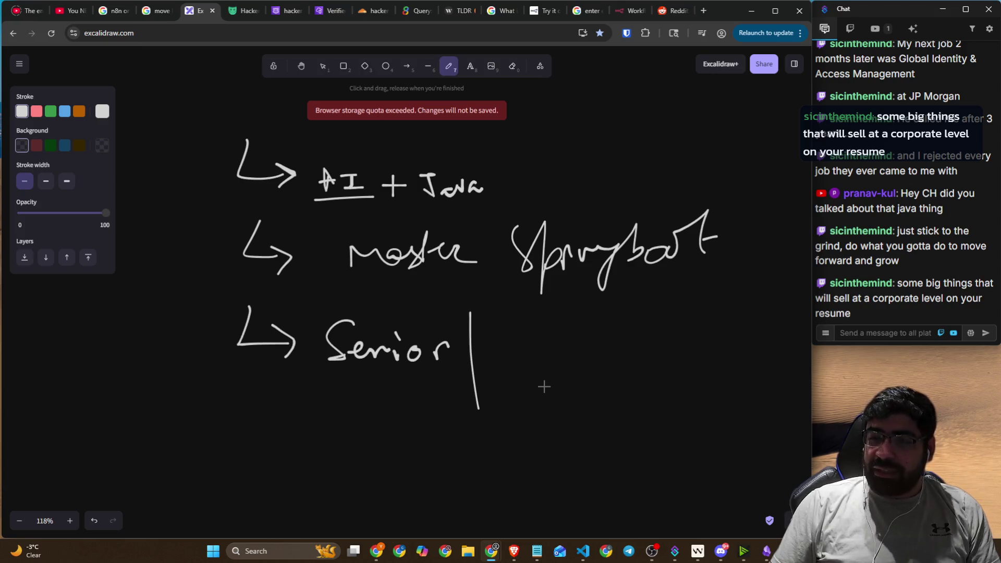
mouse_move(543, 338)
mouse_down()
mouse_move(543, 369)
mouse_move(559, 365)
mouse_move(547, 356)
mouse_up()
mouse_move(565, 345)
mouse_down()
mouse_move(618, 341)
mouse_move(605, 367)
mouse_up()
mouse_move(543, 386)
mouse_down()
mouse_move(642, 374)
mouse_move(516, 381)
mouse_move(543, 385)
mouse_up()
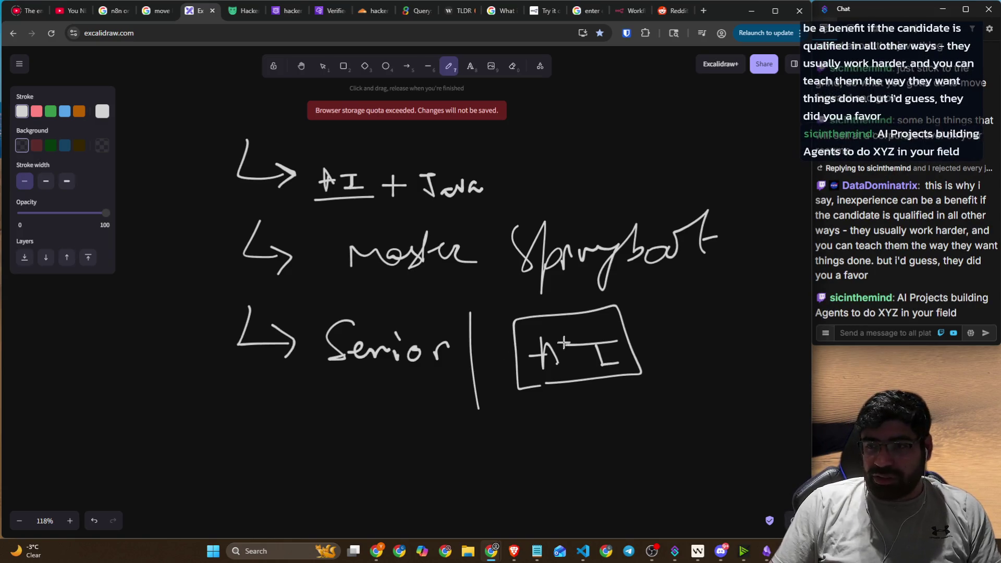
drag(371, 284, 641, 269)
scroll(912, 188, up, 2)
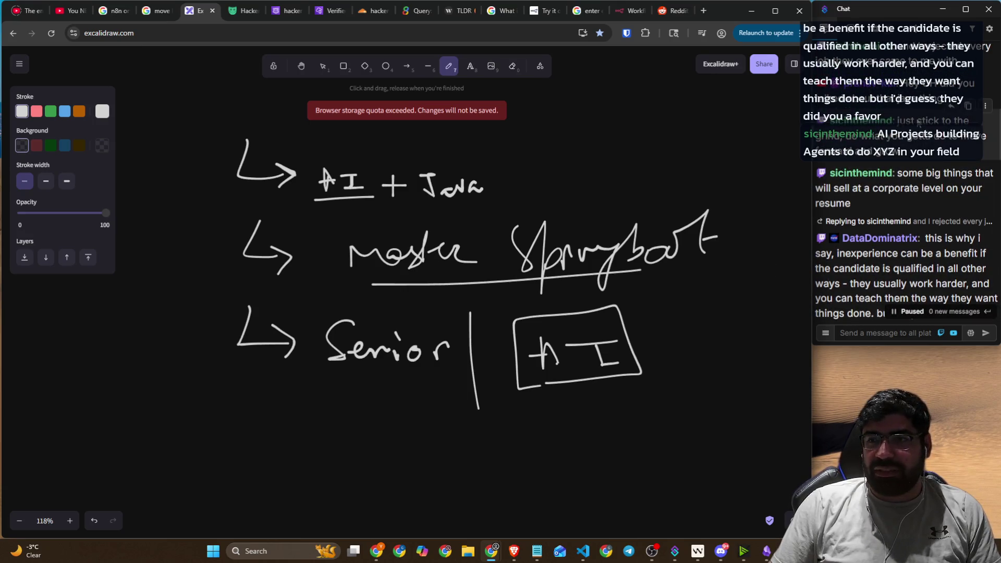
click(979, 137)
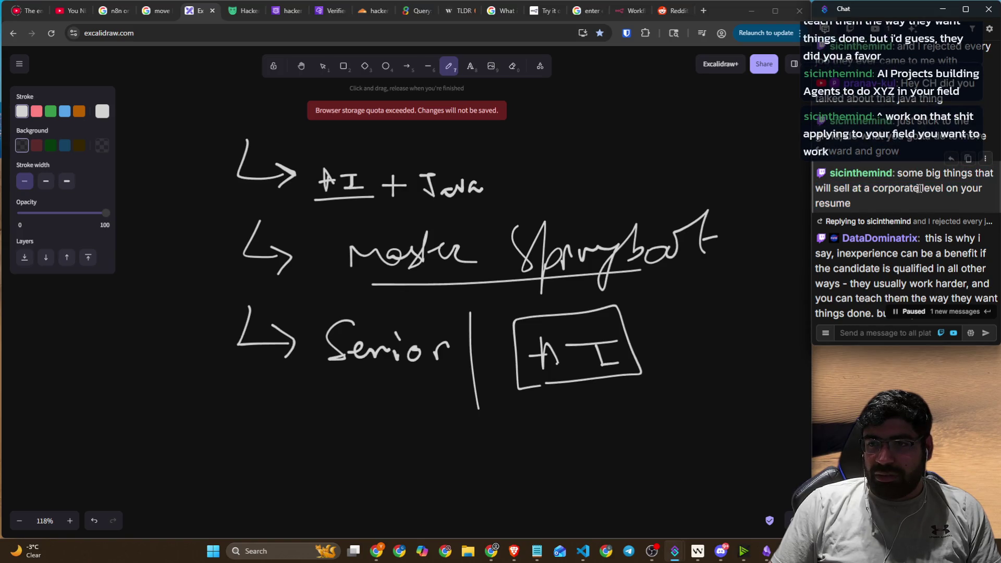
drag(854, 190, 960, 191)
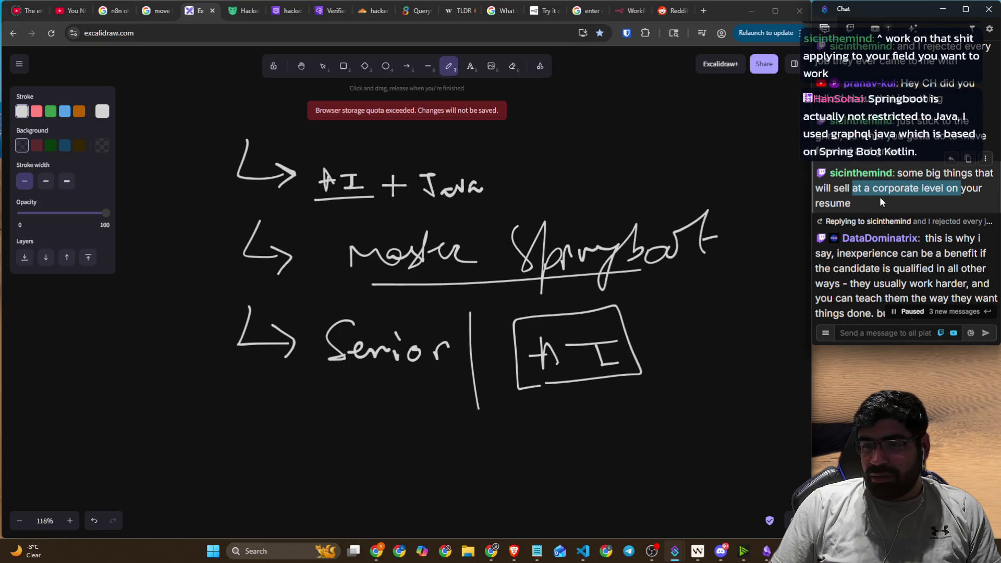
scroll(881, 203, down, 5)
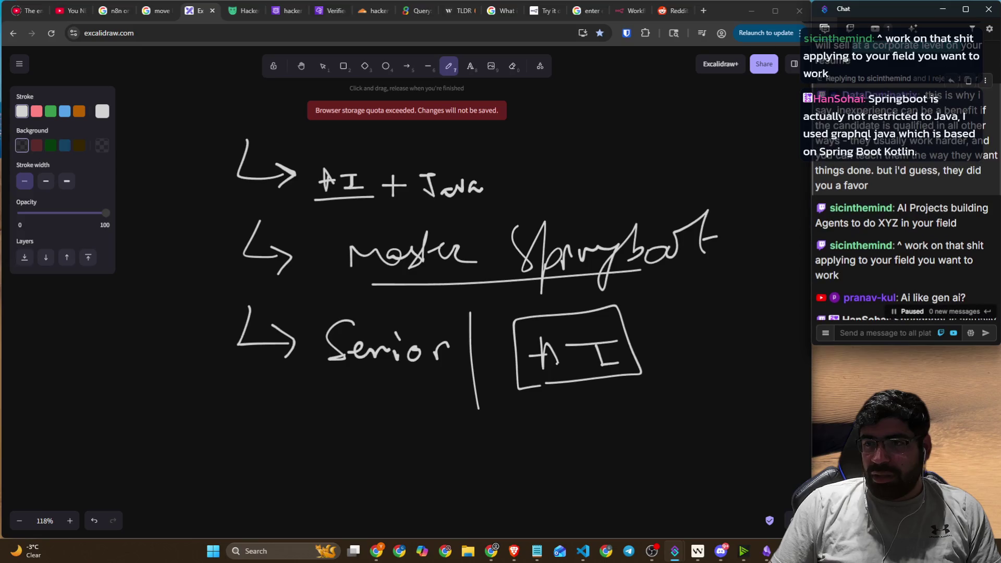
mouse_move(834, 111)
mouse_down()
mouse_move(986, 114)
mouse_move(965, 141)
mouse_move(933, 142)
mouse_move(986, 142)
mouse_up()
click(881, 127)
mouse_move(888, 162)
mouse_down()
mouse_move(985, 157)
mouse_move(887, 173)
mouse_move(976, 174)
mouse_up()
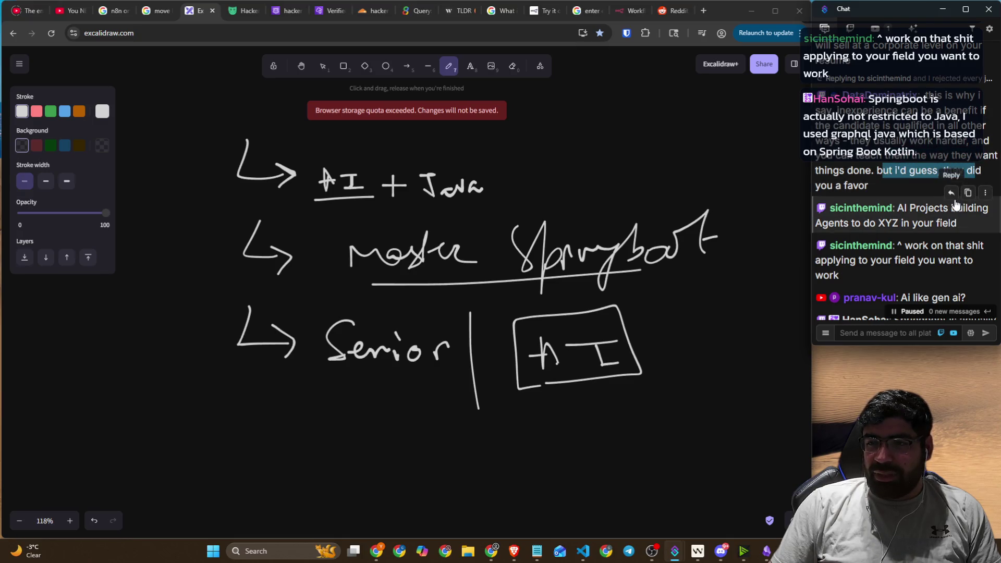
drag(920, 208, 982, 209)
drag(873, 228, 934, 225)
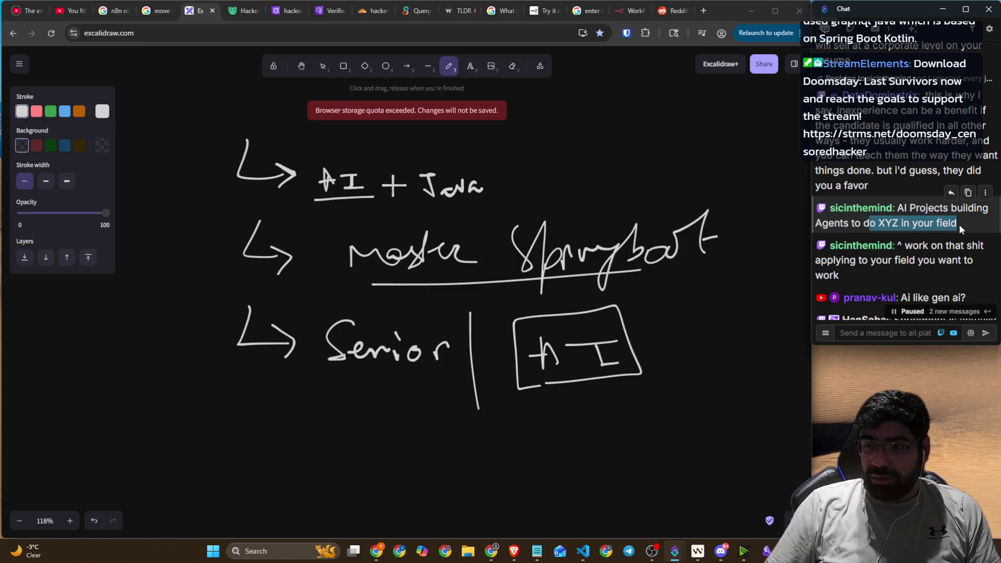
scroll(959, 230, down, 3)
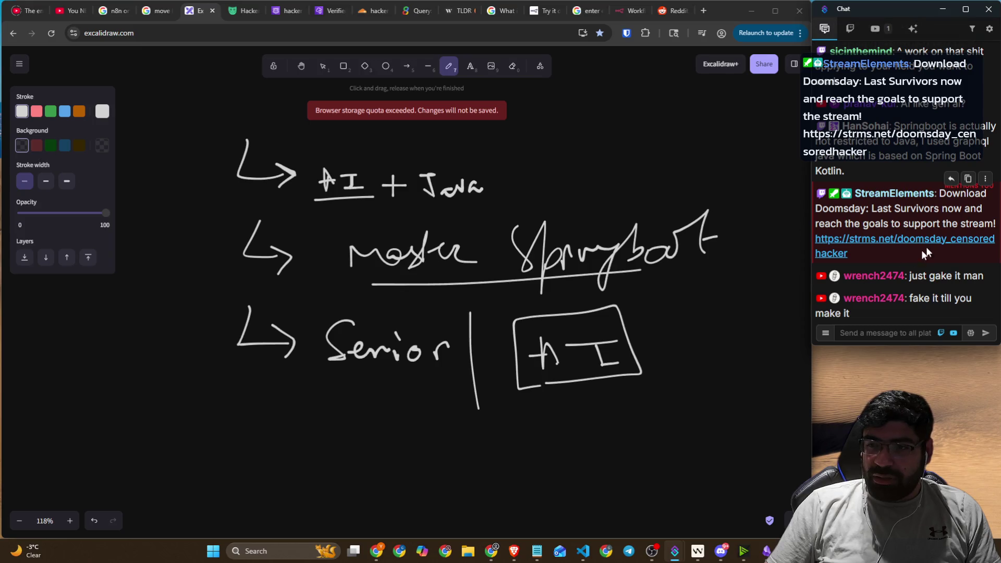
scroll(901, 181, up, 2)
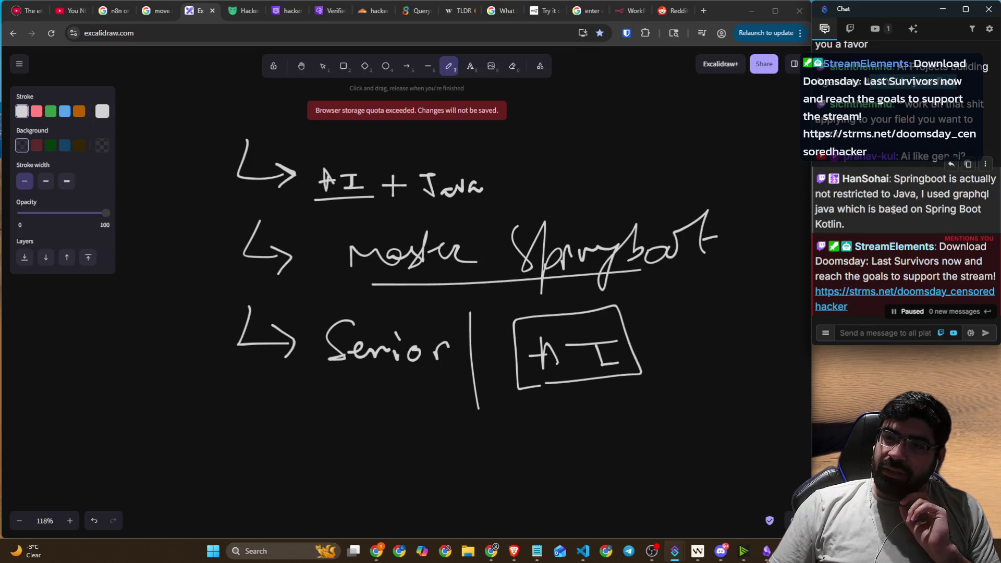
drag(927, 195, 989, 195)
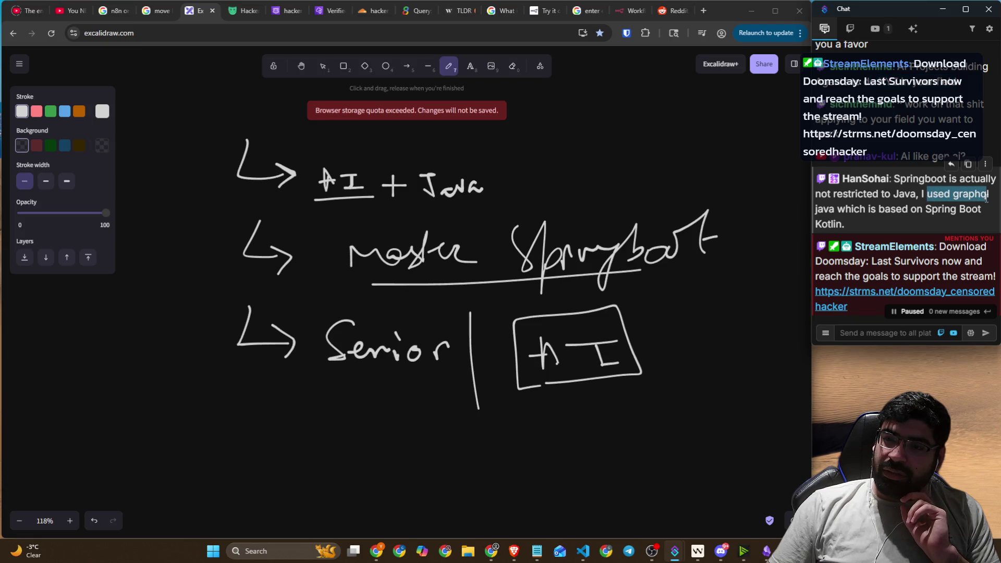
drag(856, 209, 970, 209)
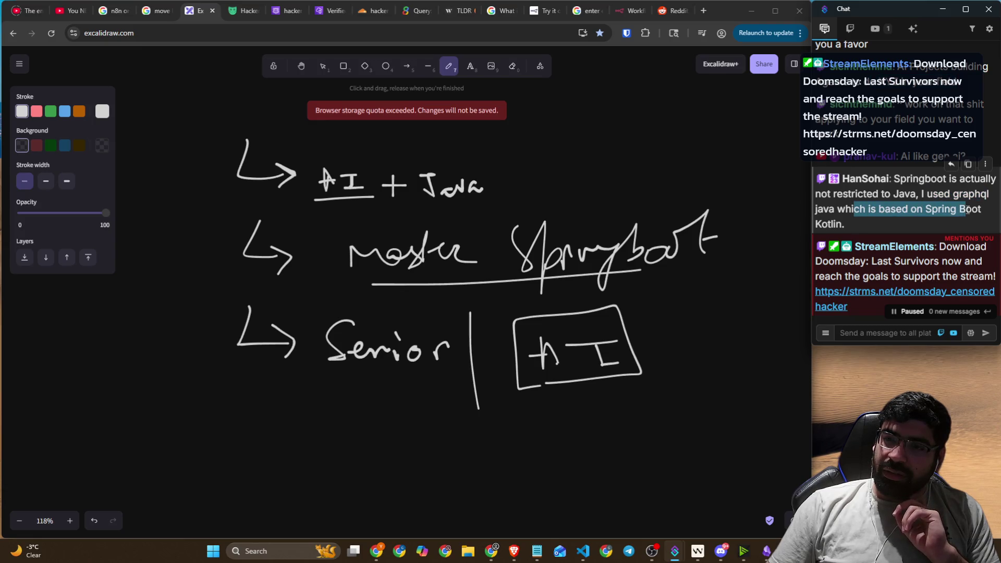
drag(861, 225, 894, 206)
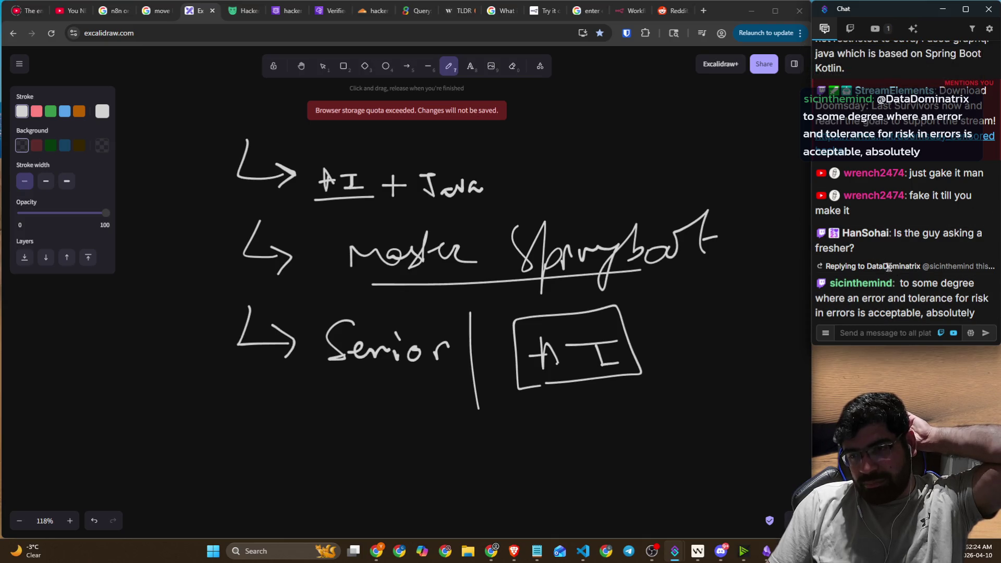
scroll(868, 271, up, 3)
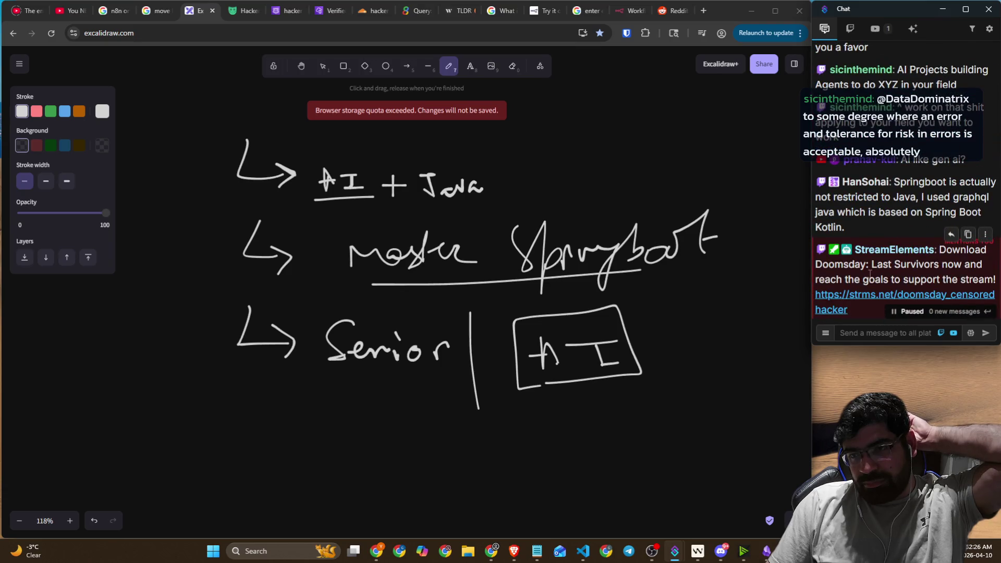
scroll(876, 285, down, 3)
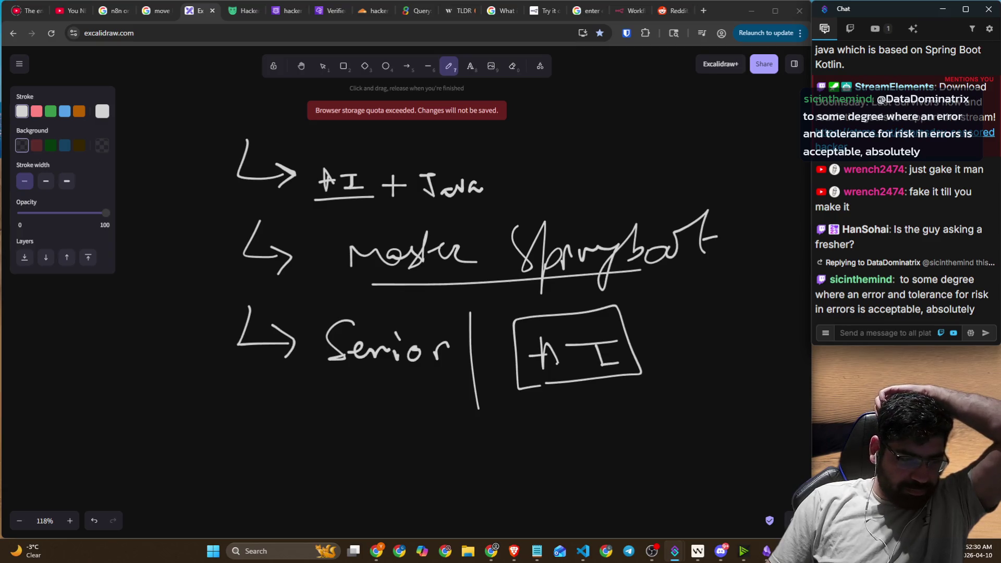
key(alt+Tab)
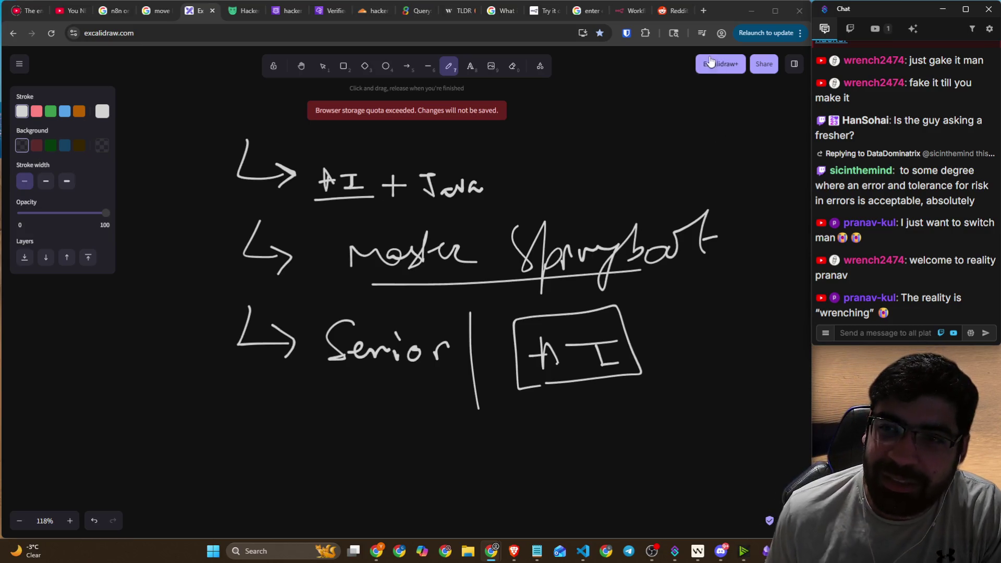
click(631, 11)
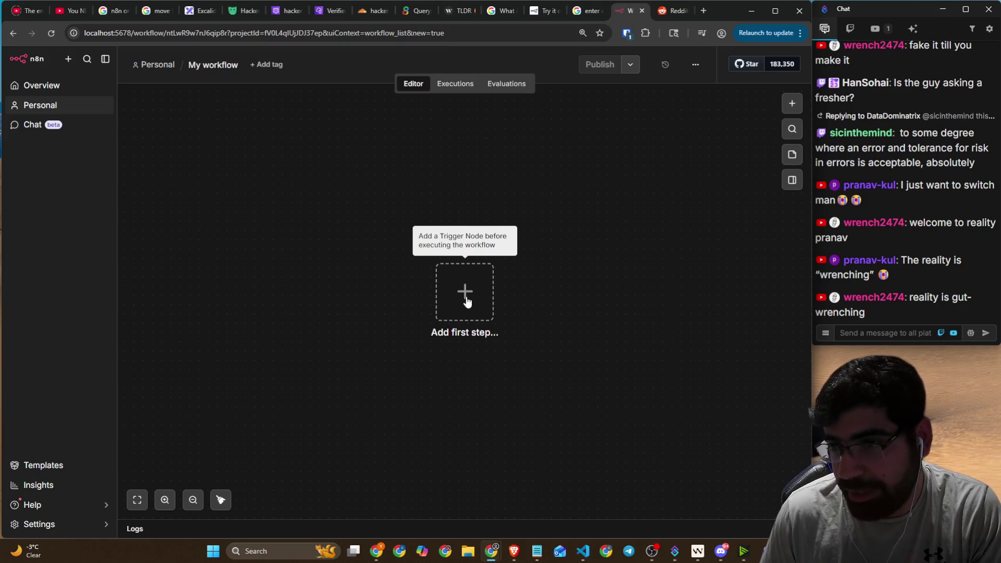
- Open a new blank browser tab next to the empty n8n 'My workflow' tab
click(704, 11)
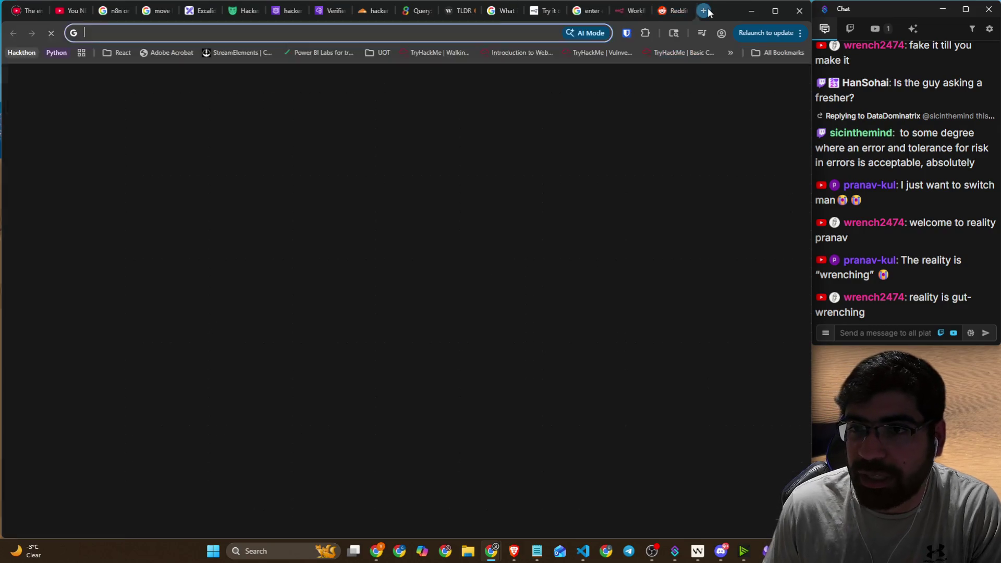
- Search Google for 'koggle credit card data'
text(ko)
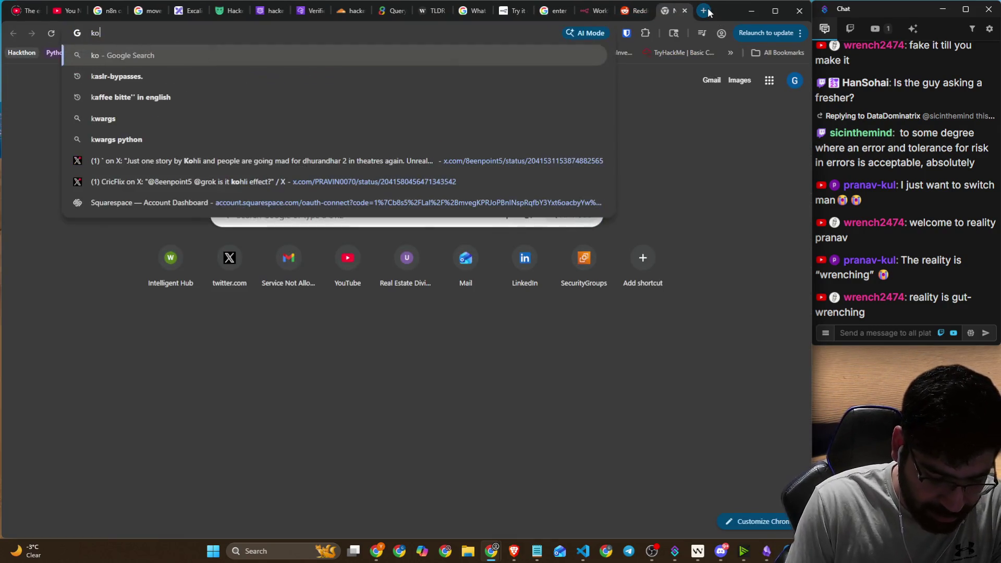
text(ggle)
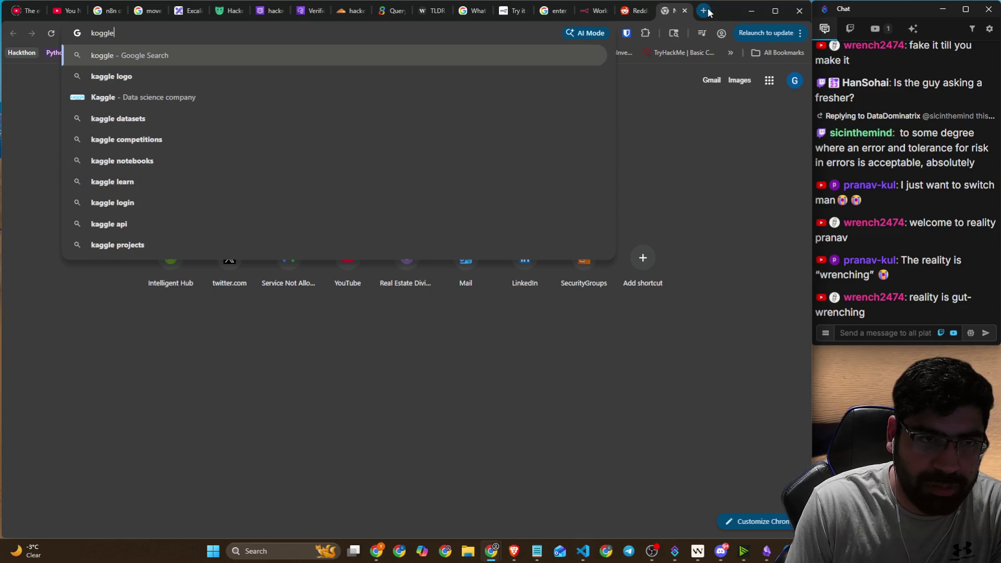
text( cr)
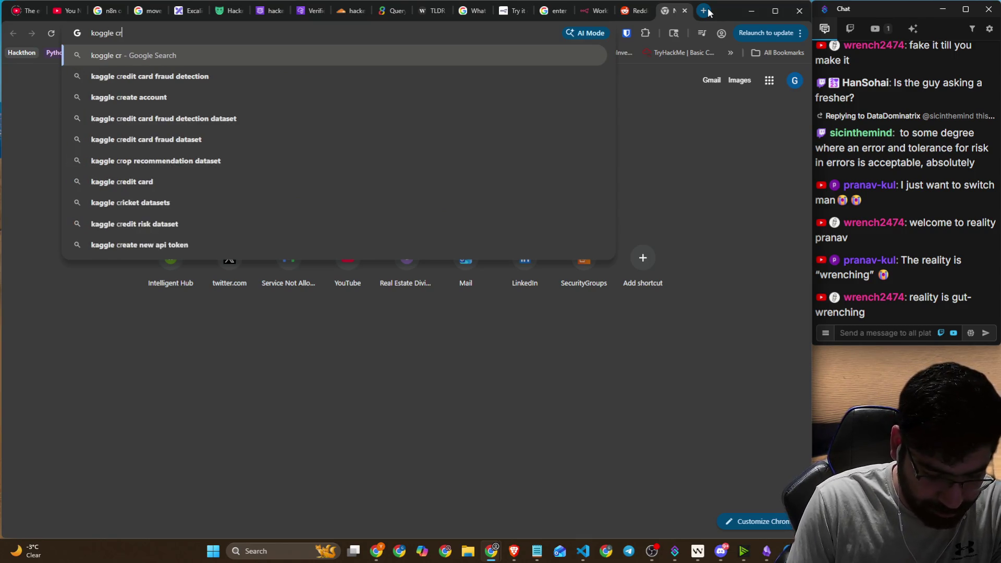
text(edit card data)
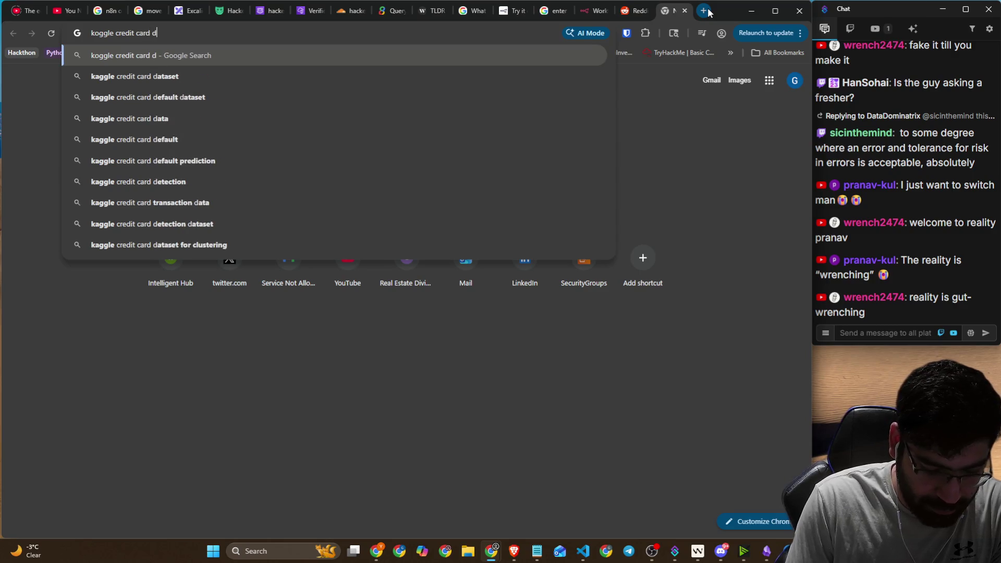
key(Return)
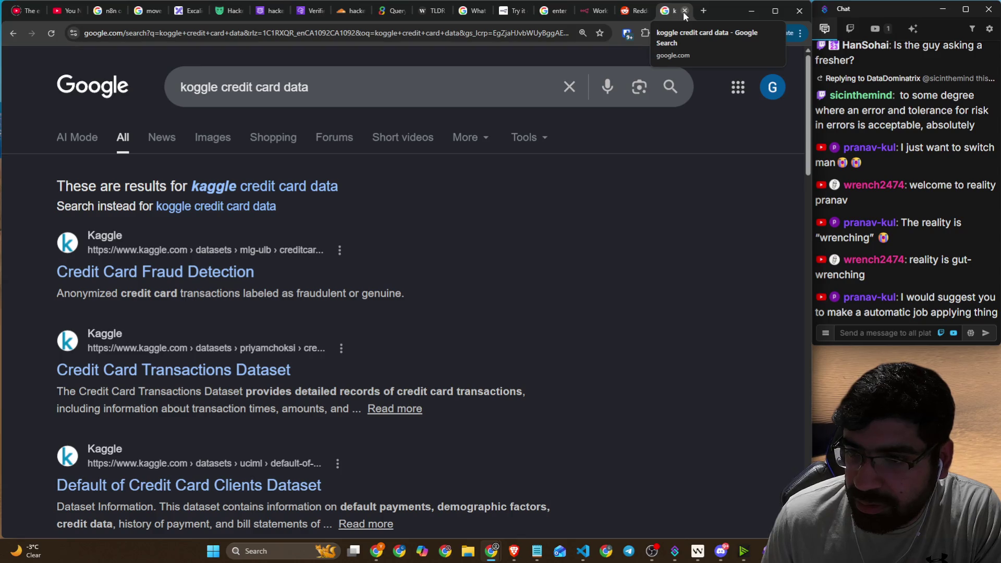
- Highlight the chat's suggestion about automatic job applying while reading it
mouse_move(996, 313)
mouse_down()
mouse_move(981, 299)
mouse_move(905, 298)
mouse_move(918, 300)
mouse_move(906, 314)
mouse_up()
click(907, 314)
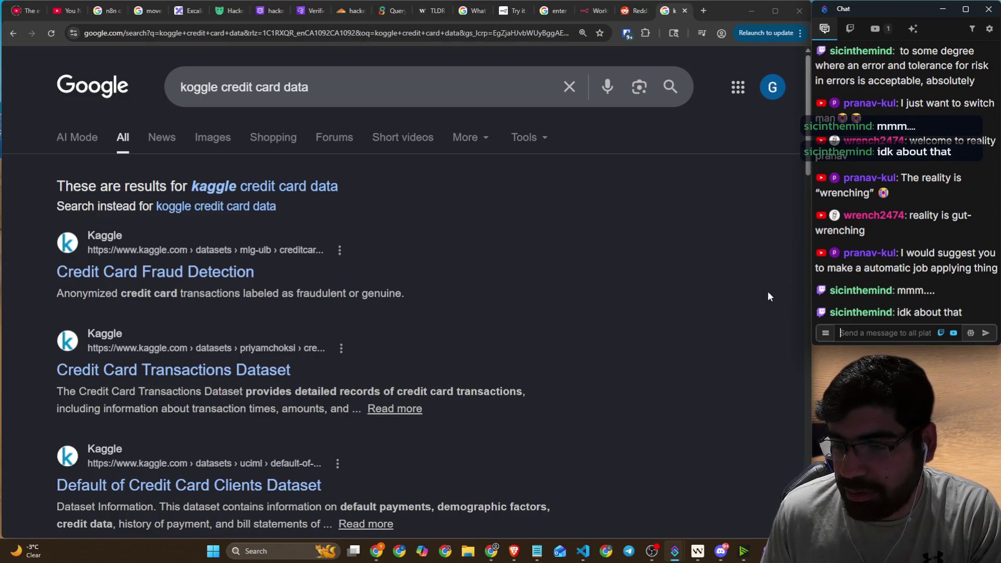
mouse_move(896, 293)
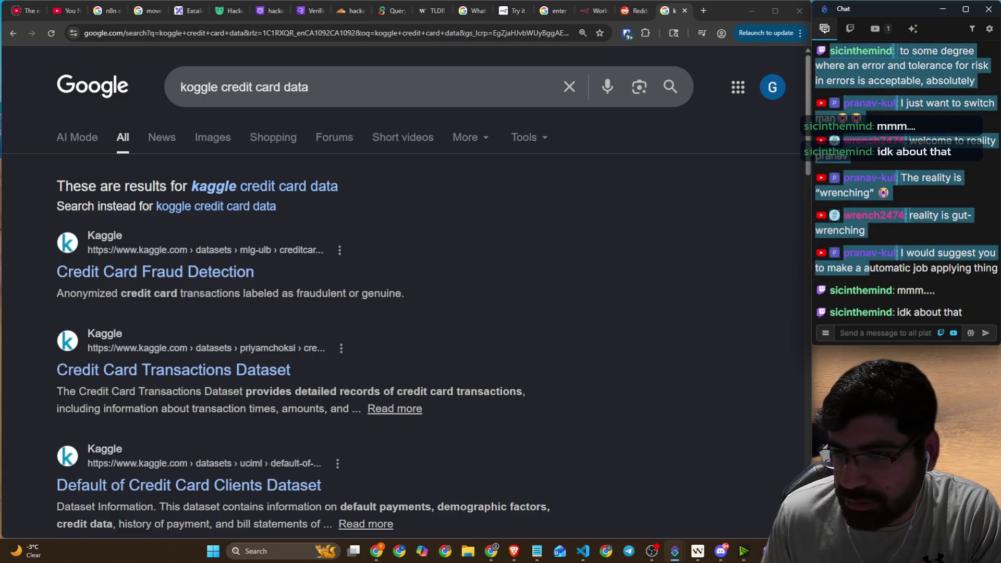
drag(994, 270, 866, 269)
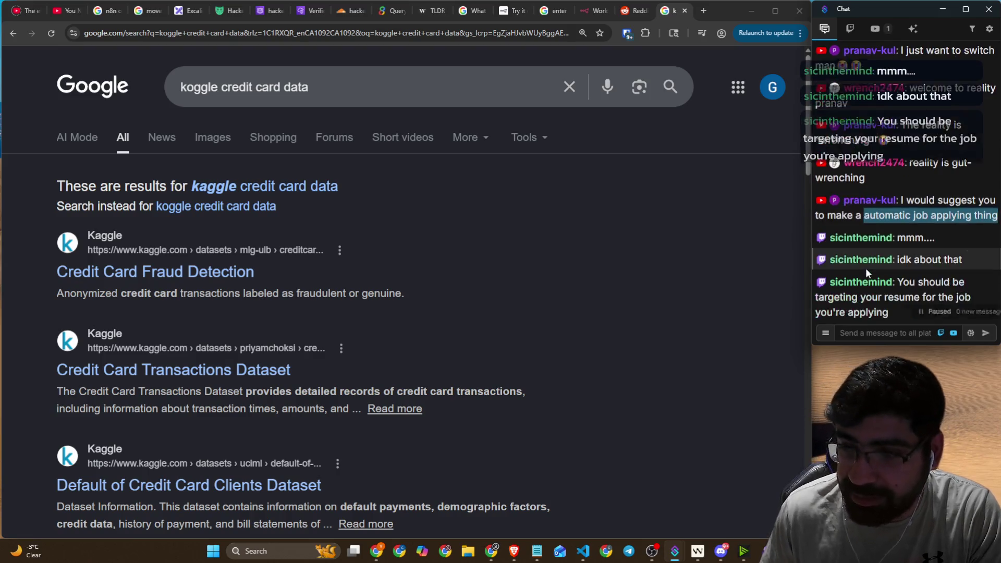
click(890, 312)
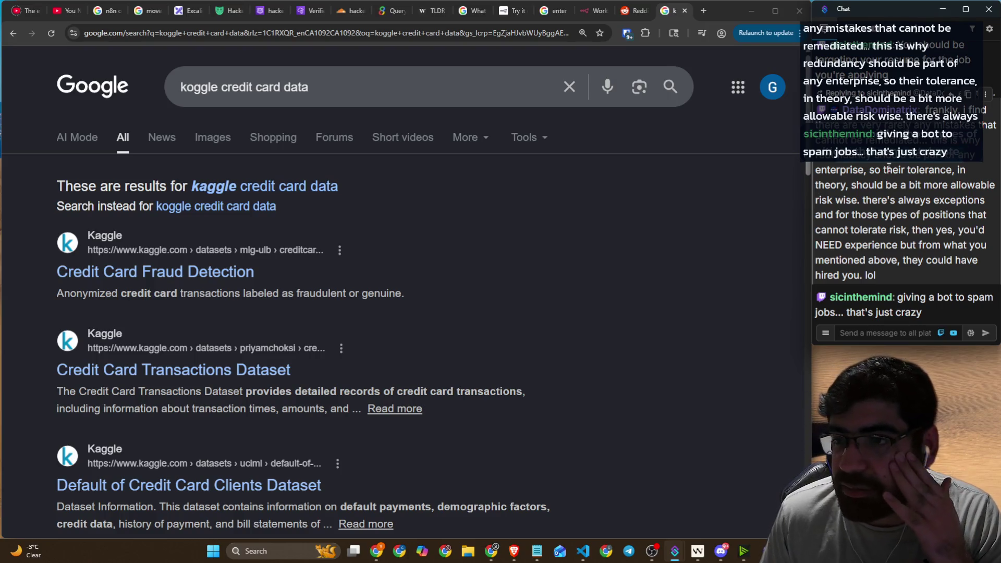
- Highlight the chat message about tolerance, exceptions and hiring phrase by phrase, then select it whole
drag(898, 170, 961, 170)
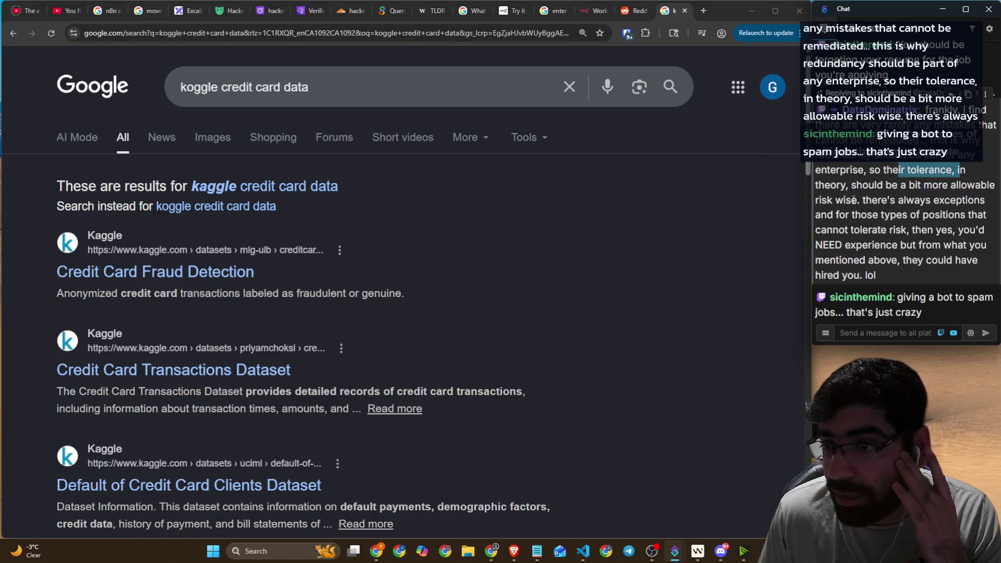
click(859, 199)
drag(859, 200, 971, 200)
drag(838, 214, 972, 215)
drag(905, 231, 967, 230)
click(900, 245)
drag(901, 245, 987, 246)
drag(912, 261, 964, 260)
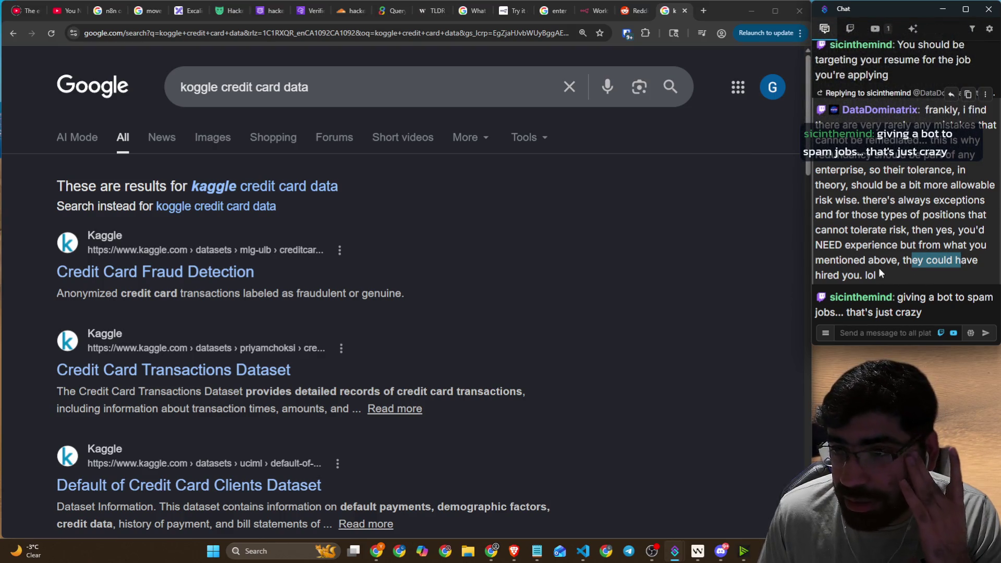
mouse_move(878, 271)
mouse_down()
mouse_move(818, 230)
mouse_move(842, 125)
mouse_up()
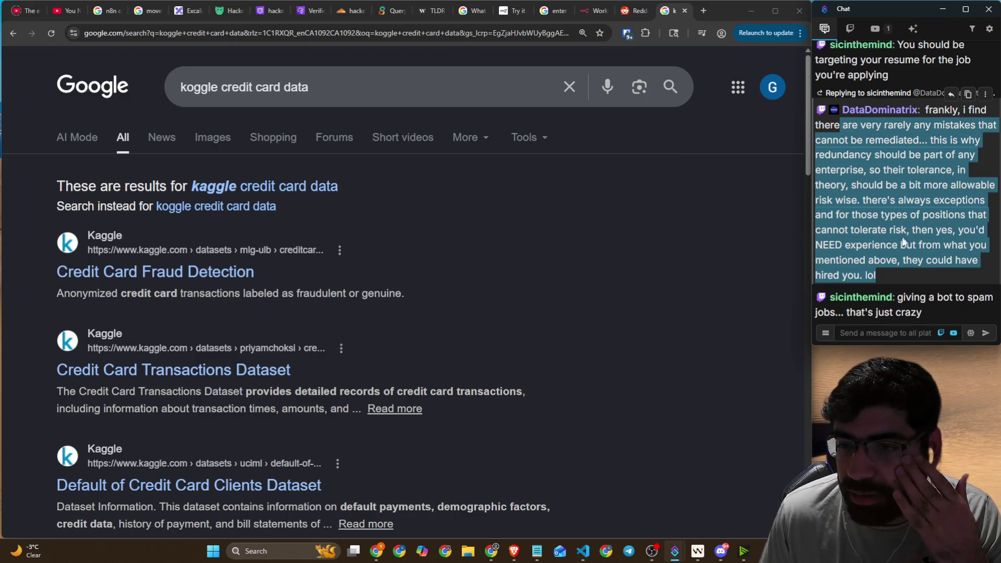
click(905, 275)
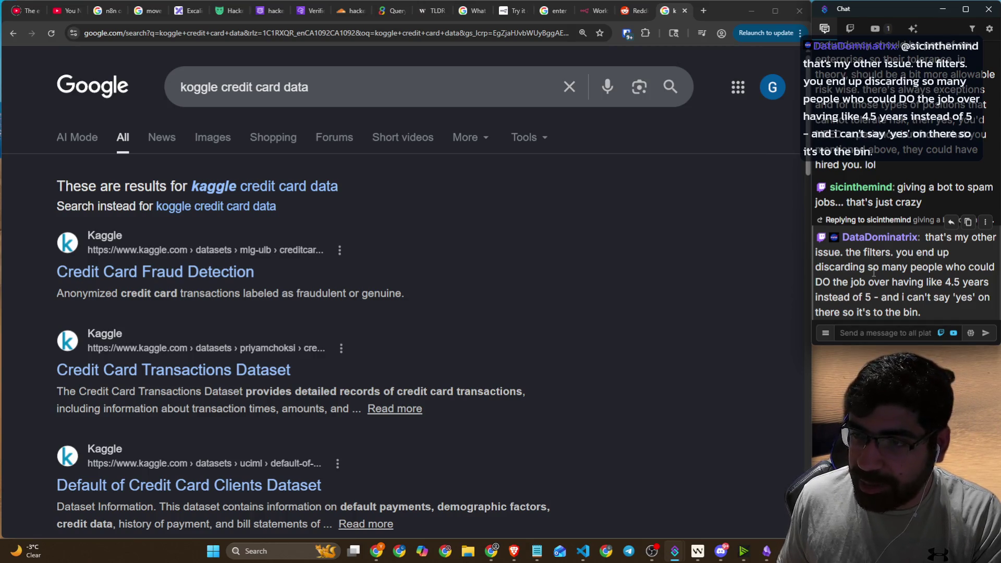
- Highlight successive lines of the chat message and overlay text while reading
drag(859, 200, 990, 200)
drag(861, 215, 963, 219)
drag(884, 230, 973, 231)
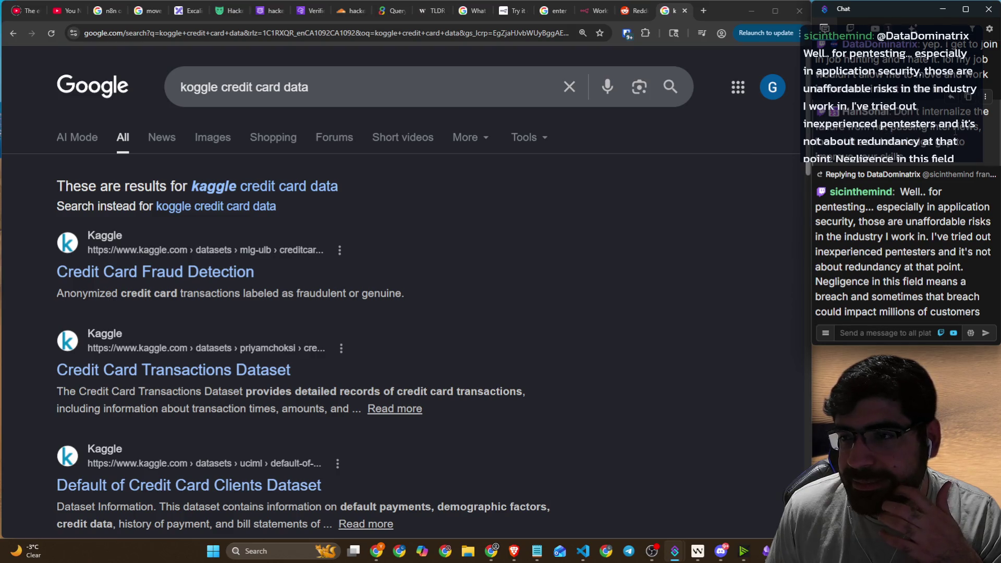
drag(862, 138, 950, 141)
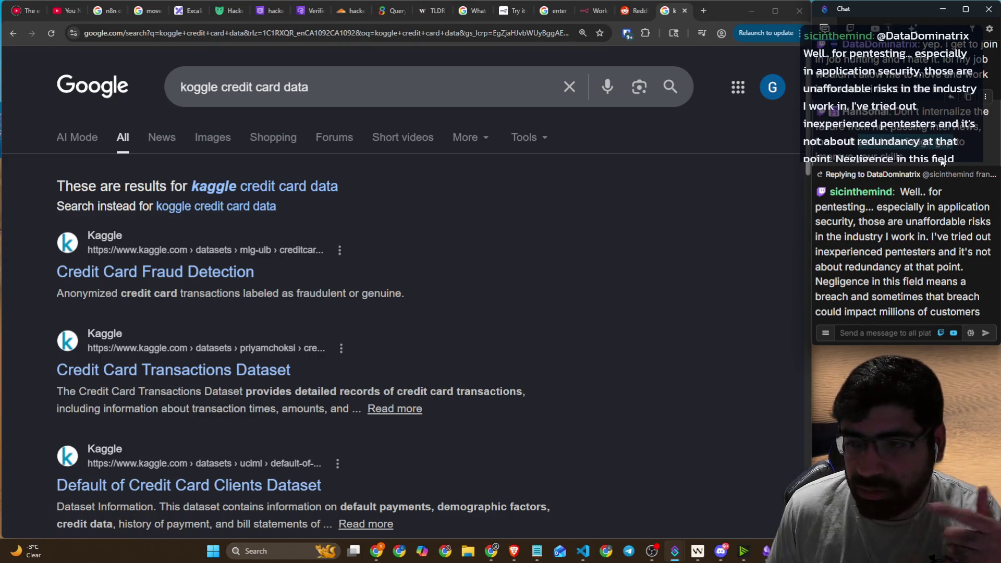
click(907, 195)
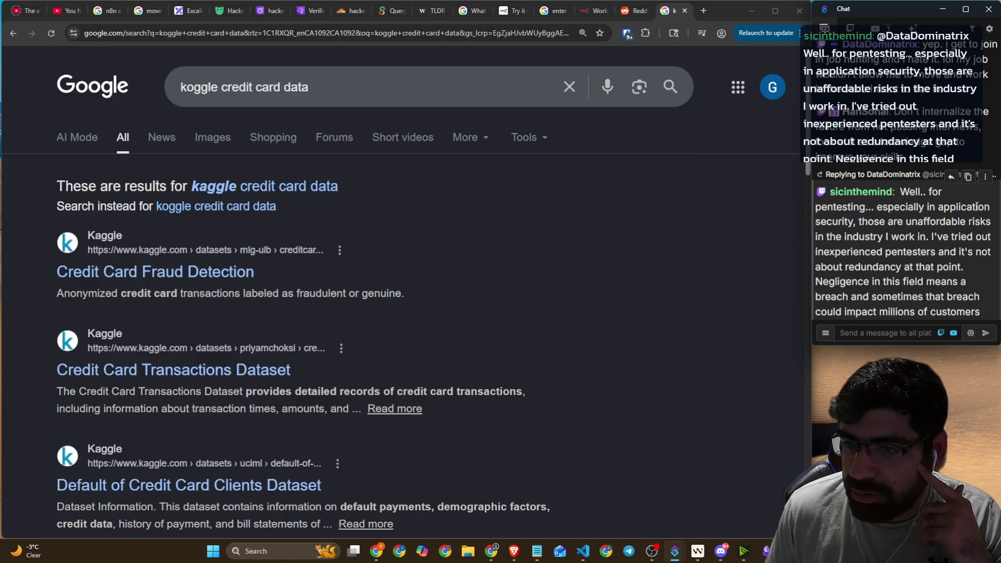
- Highlight the pentesting reply's lines on risks, inexperience, negligence and breaches, then select it all
drag(869, 221, 981, 221)
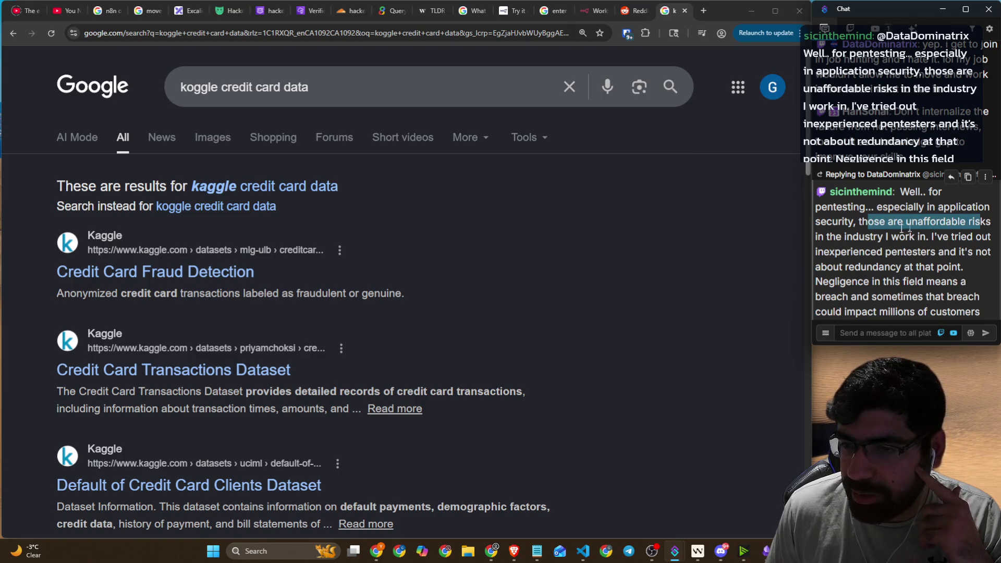
drag(870, 236, 988, 238)
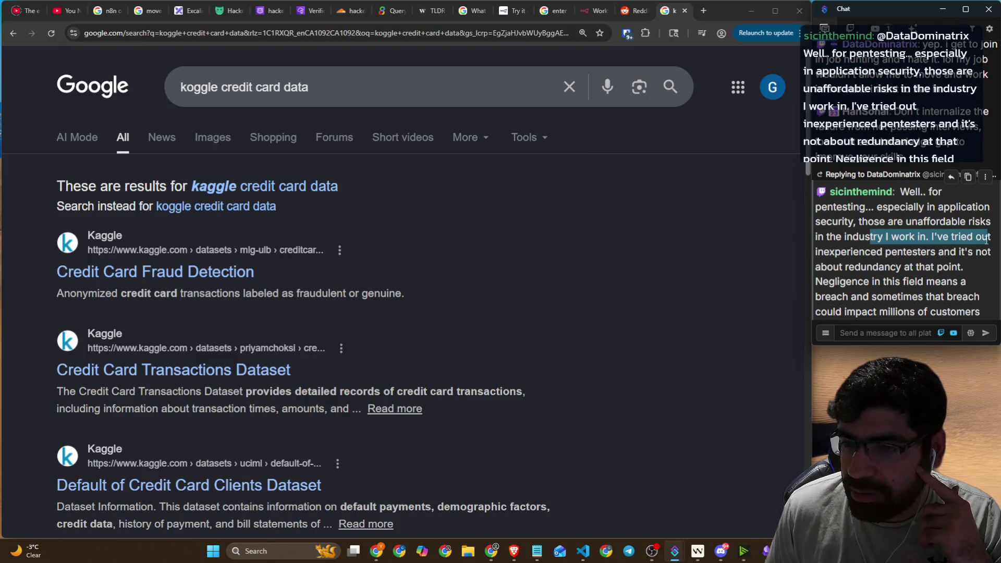
drag(886, 252, 976, 252)
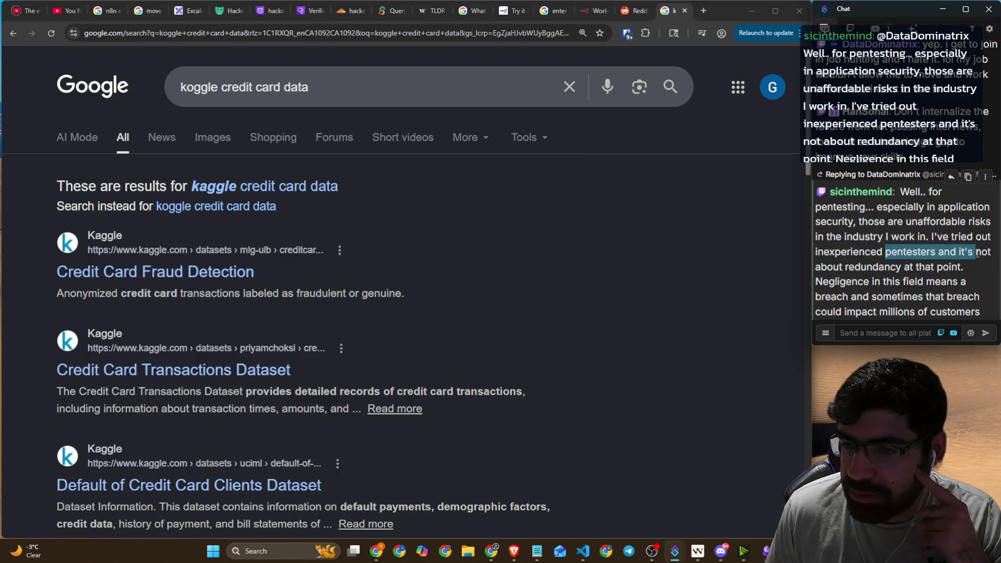
drag(843, 283, 954, 283)
click(873, 298)
mouse_move(872, 298)
mouse_down()
mouse_move(969, 297)
mouse_move(980, 311)
mouse_up()
click(908, 311)
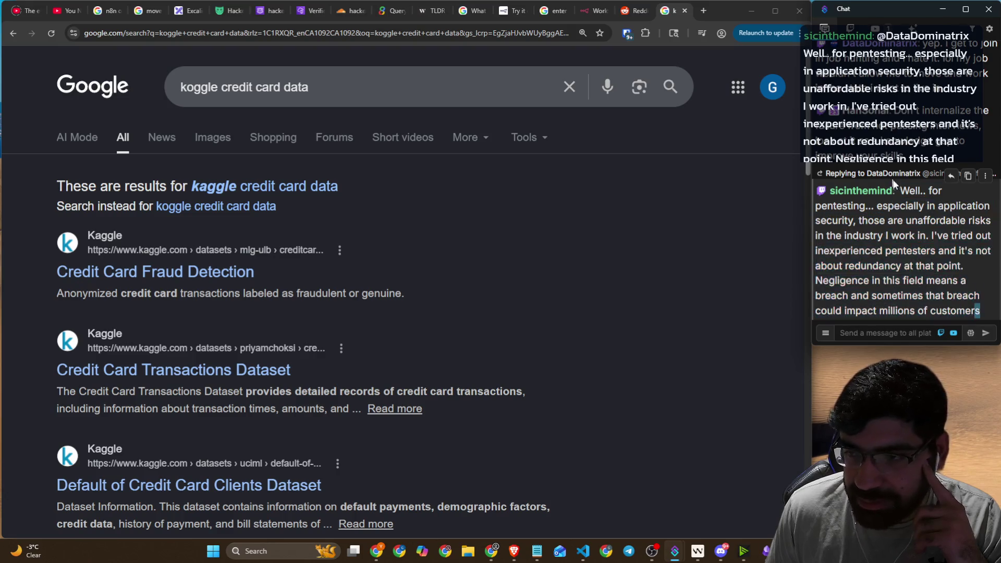
click(974, 301)
drag(993, 315, 905, 192)
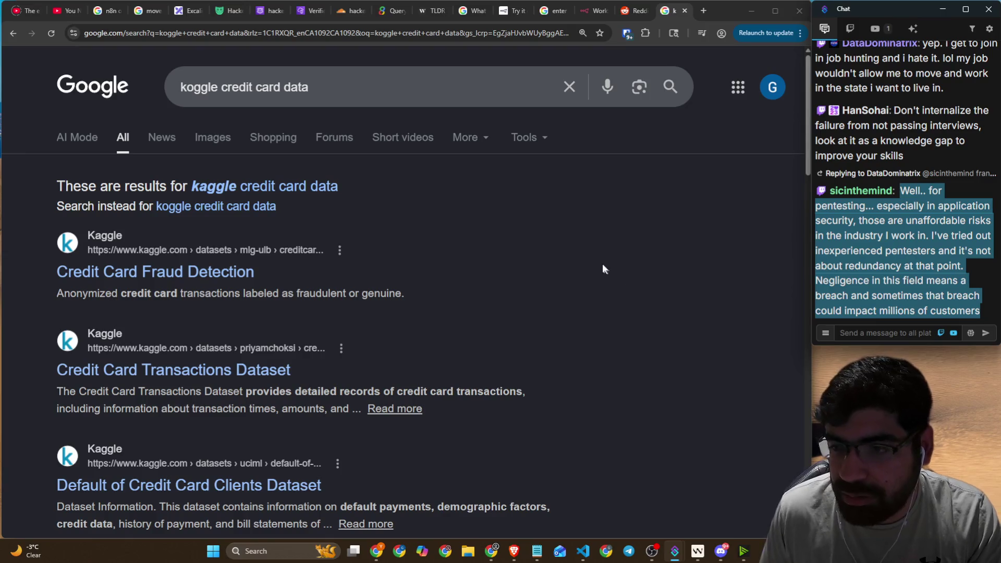
- Close the Kaggle credit card search tab to return to the empty n8n workflow
scroll(599, 260, down, 4)
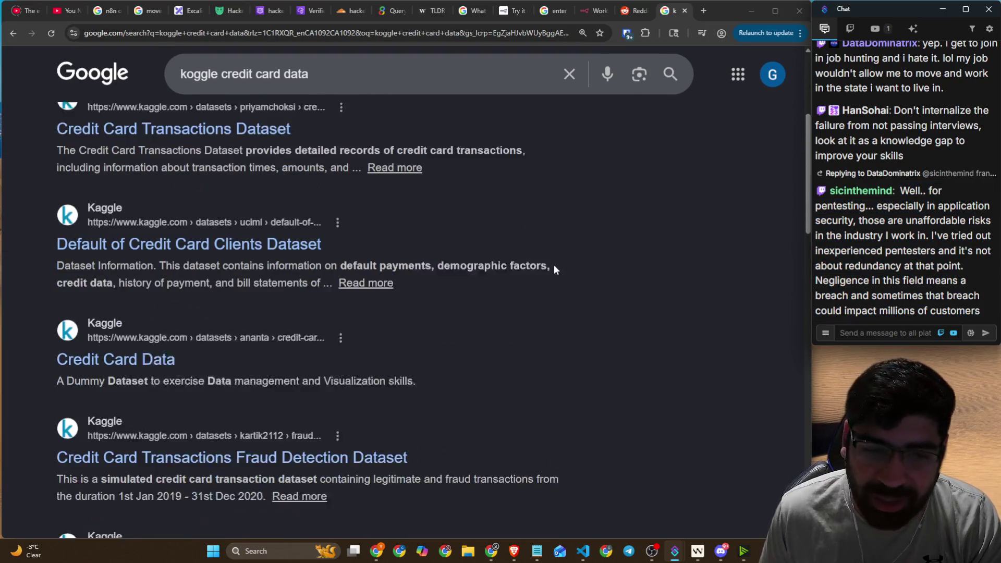
scroll(555, 265, up, 4)
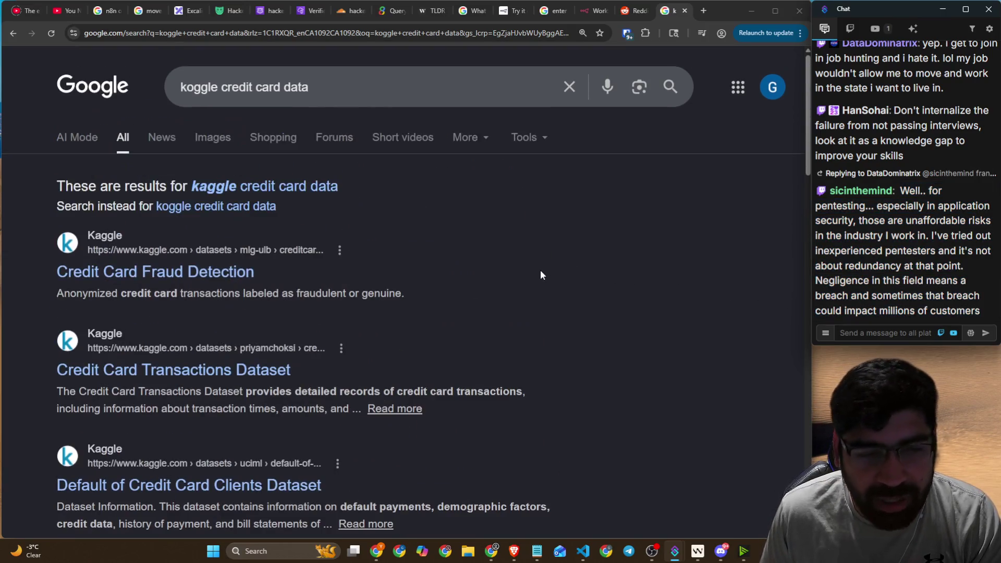
click(684, 11)
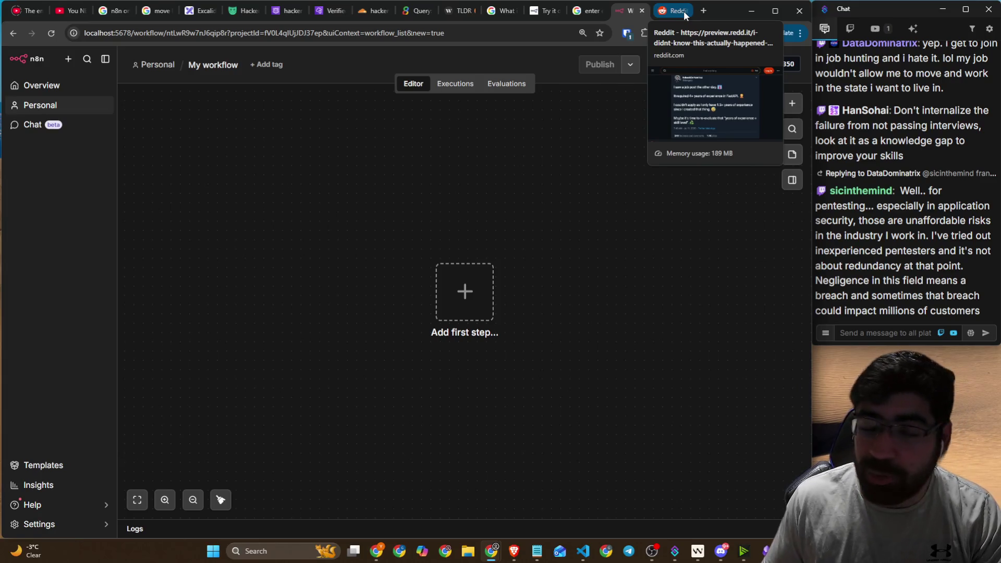
- Send the '!discord' command in the chat
click(904, 329)
text(!dl)
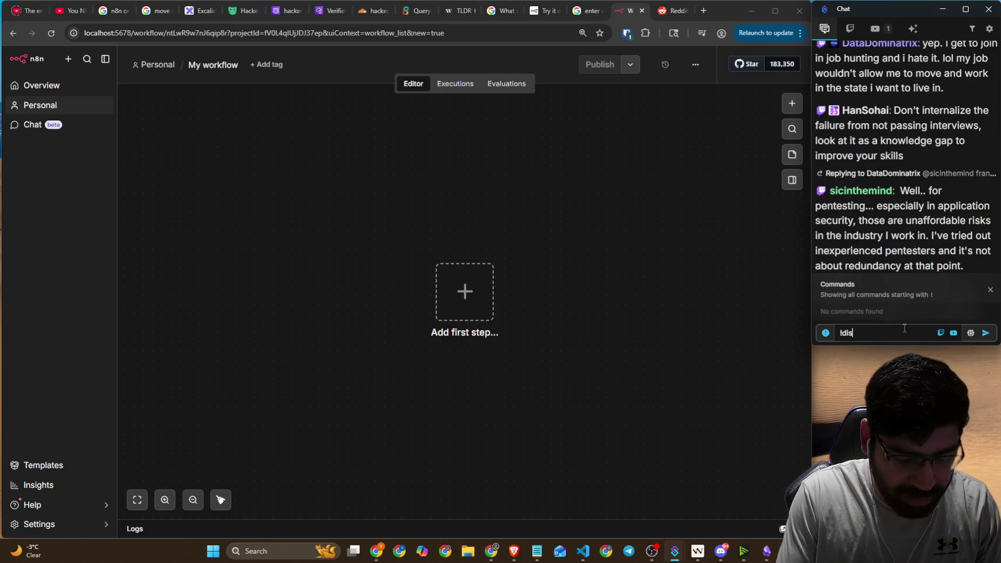
text(scord)
key(Return)
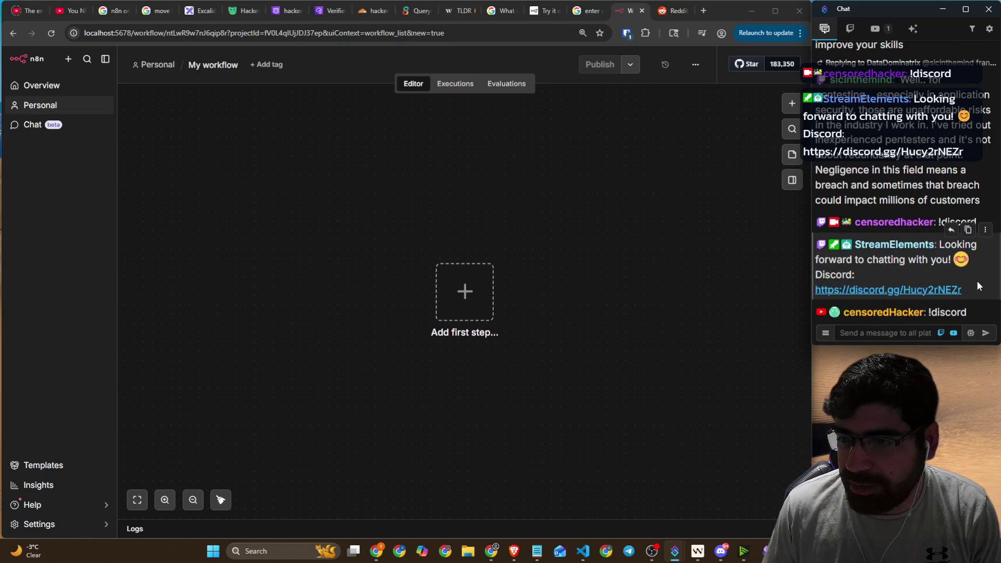
- Copy the bot's Discord invite reply and repost it to the chat
drag(977, 285, 938, 243)
key(ctrl+c)
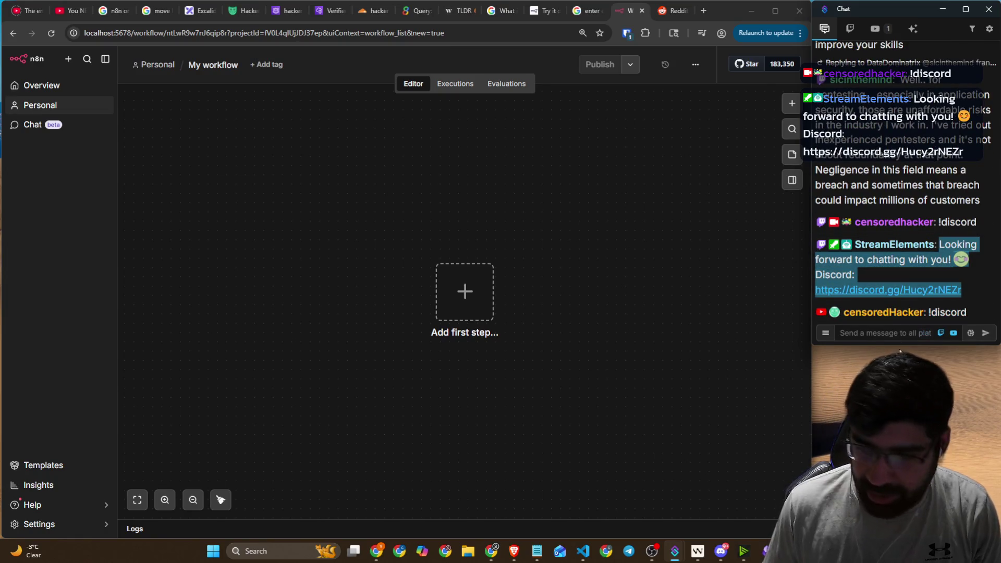
click(895, 332)
key(ctrl+v)
key(Return)
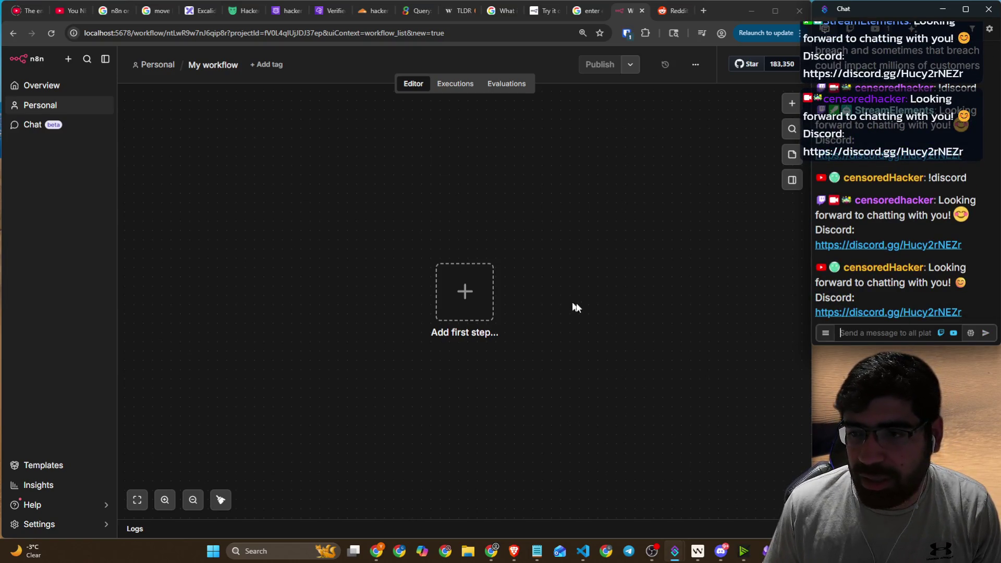
mouse_move(730, 559)
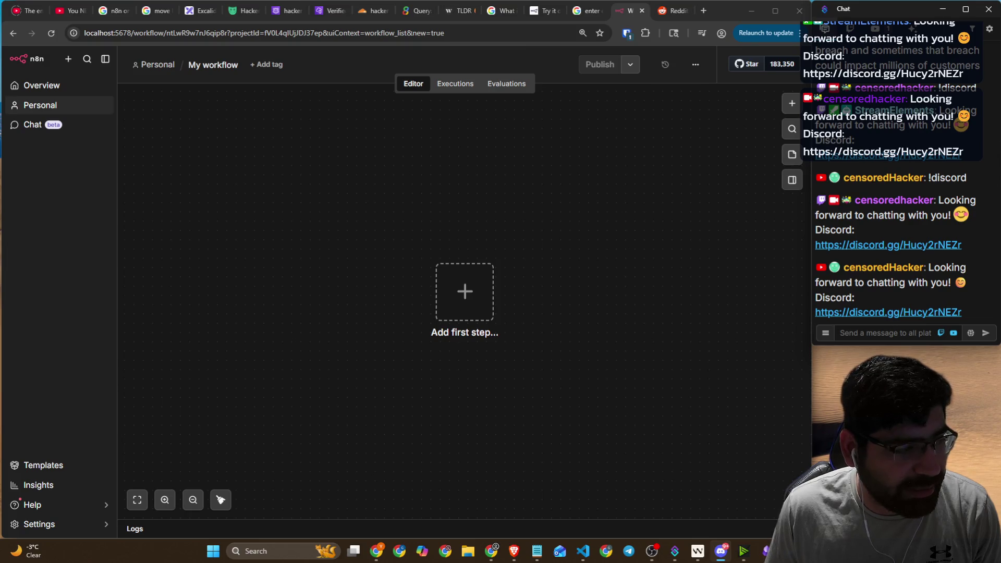
key(alt+Tab)
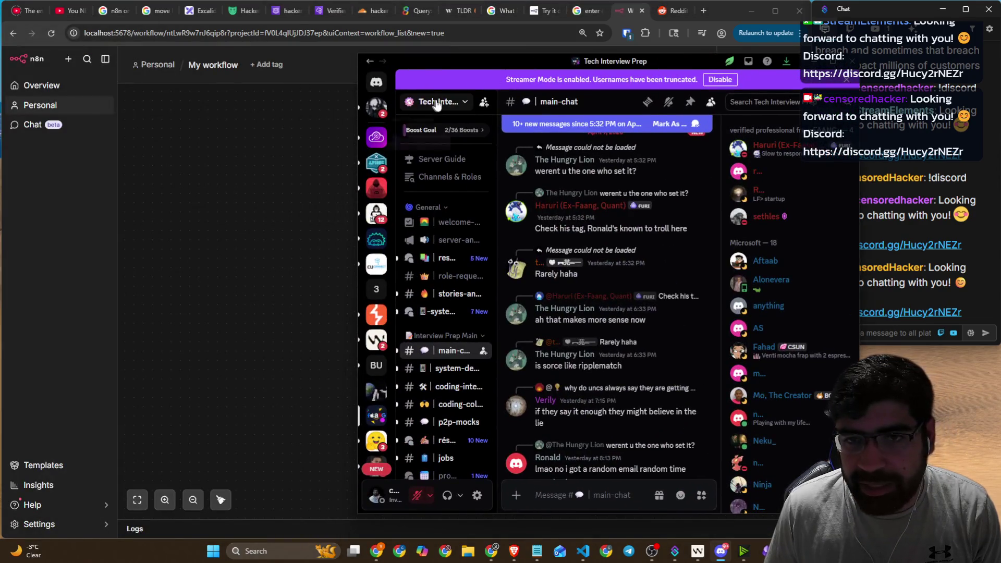
click(436, 102)
click(435, 102)
mouse_move(572, 68)
mouse_down()
mouse_move(642, 75)
mouse_move(588, 75)
mouse_up()
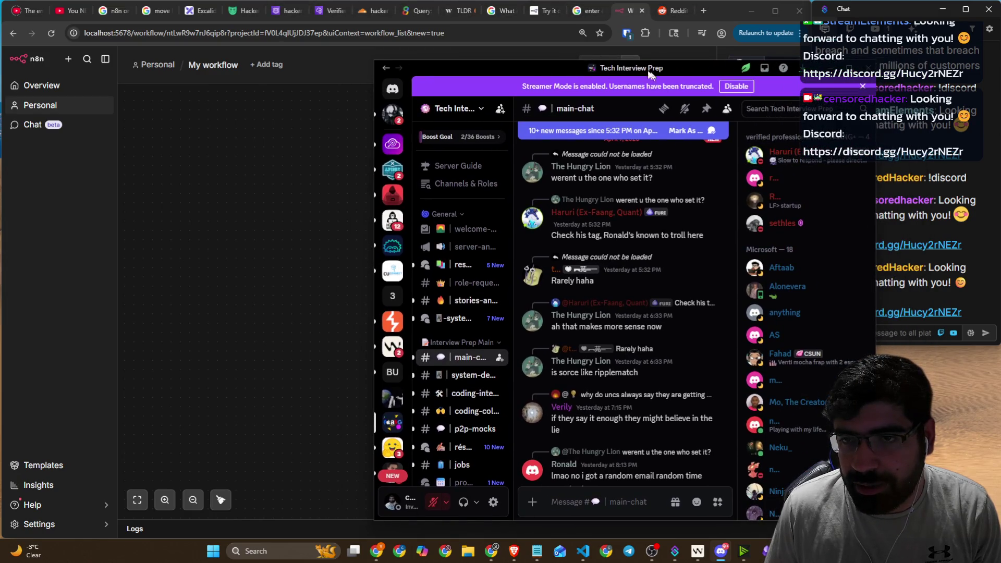
key(alt+Tab)
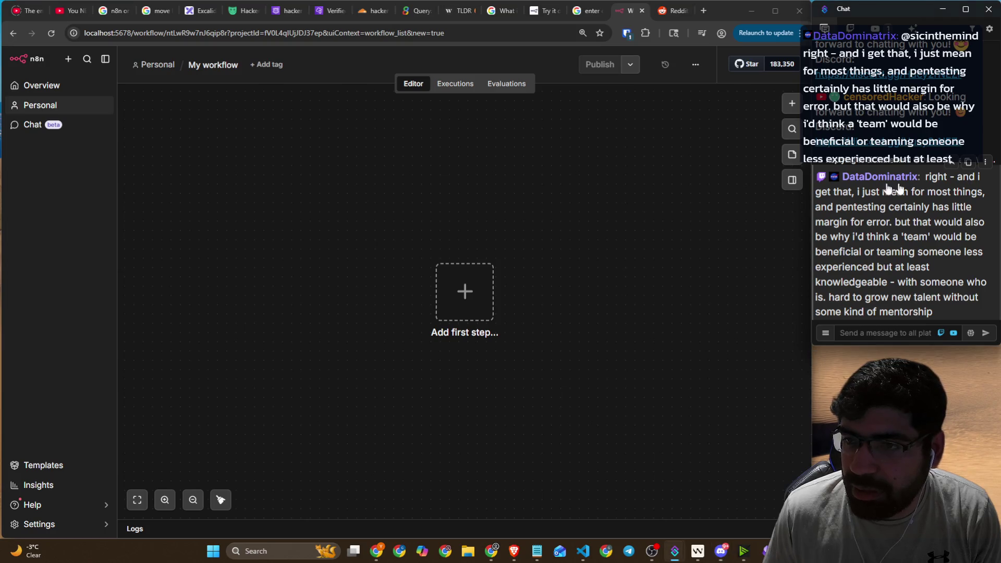
- Highlight the chat message's lines about margin for error, teams and mentorship while reading
drag(860, 191, 987, 200)
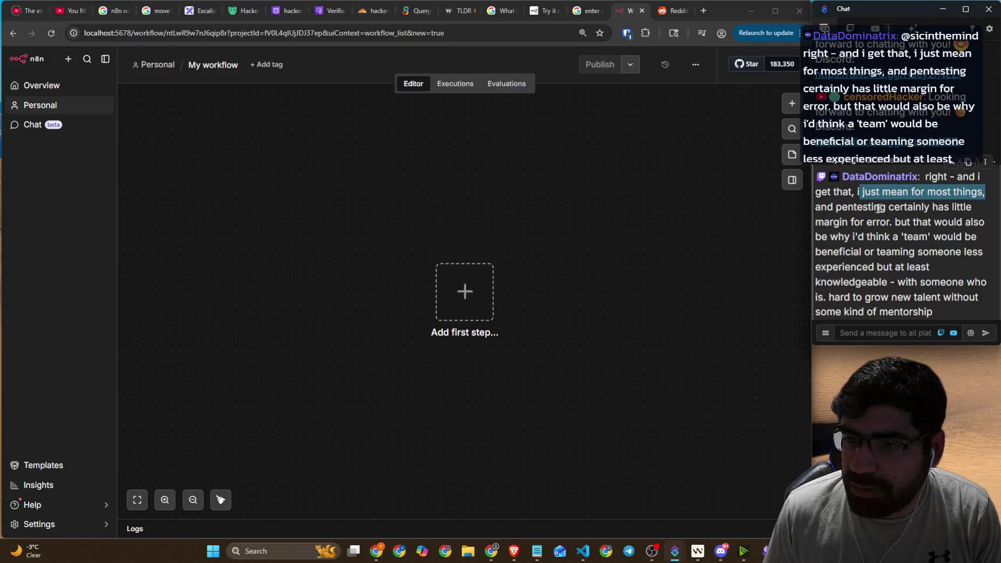
drag(873, 207, 956, 211)
drag(889, 223, 984, 223)
drag(822, 236, 968, 238)
drag(886, 252, 985, 255)
drag(898, 282, 953, 311)
- Switch from the n8n canvas to the YouTube n8n tutorial tab
click(890, 332)
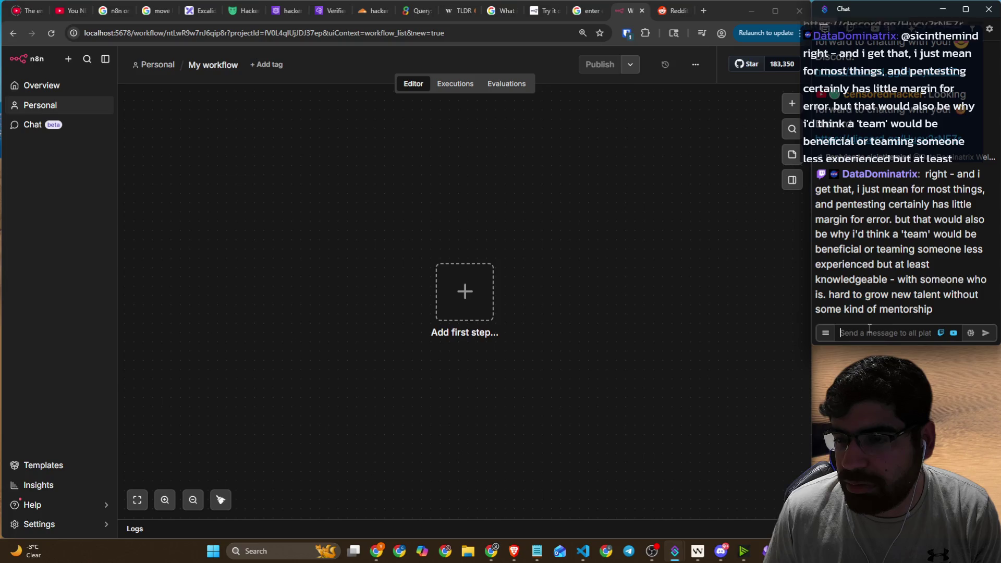
click(449, 261)
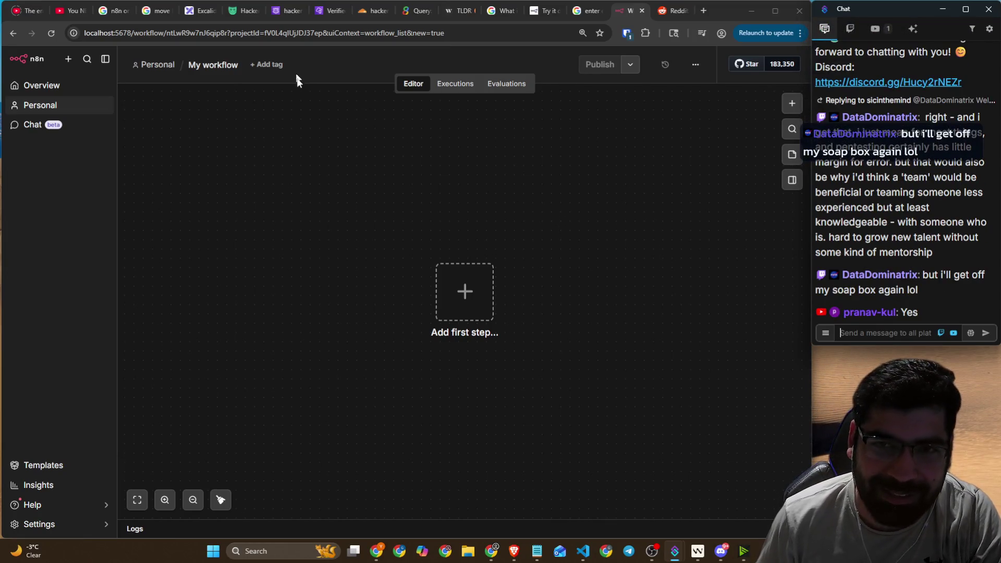
click(71, 10)
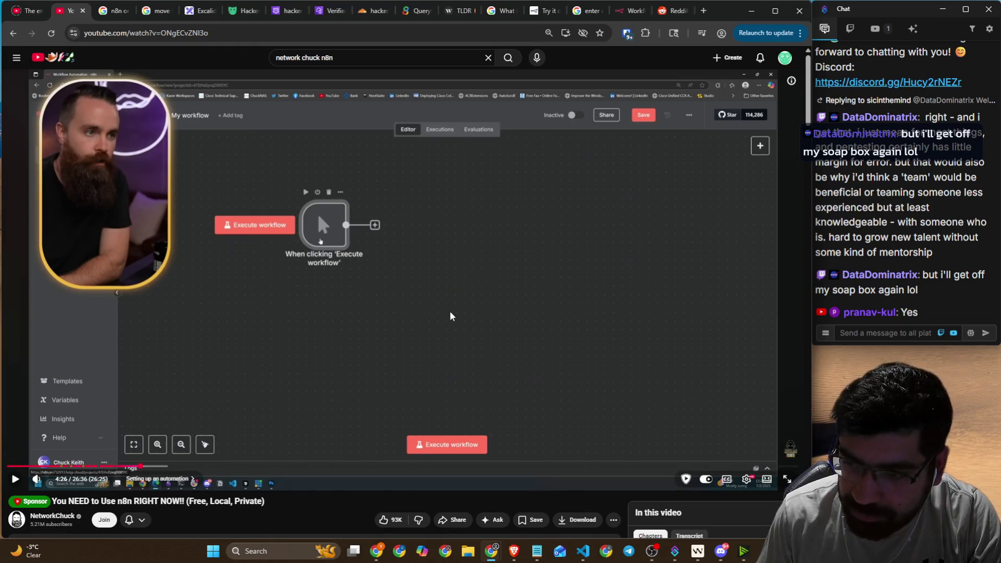
- Play the n8n tutorial in short bursts from 4:26 to its Schedule Trigger panel at 4:41
click(483, 245)
click(483, 245)
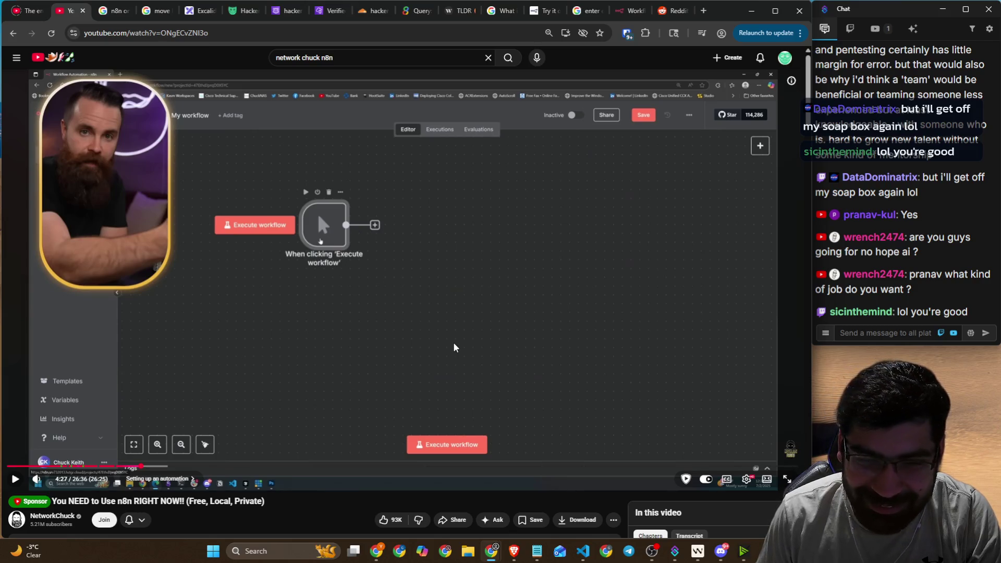
click(454, 346)
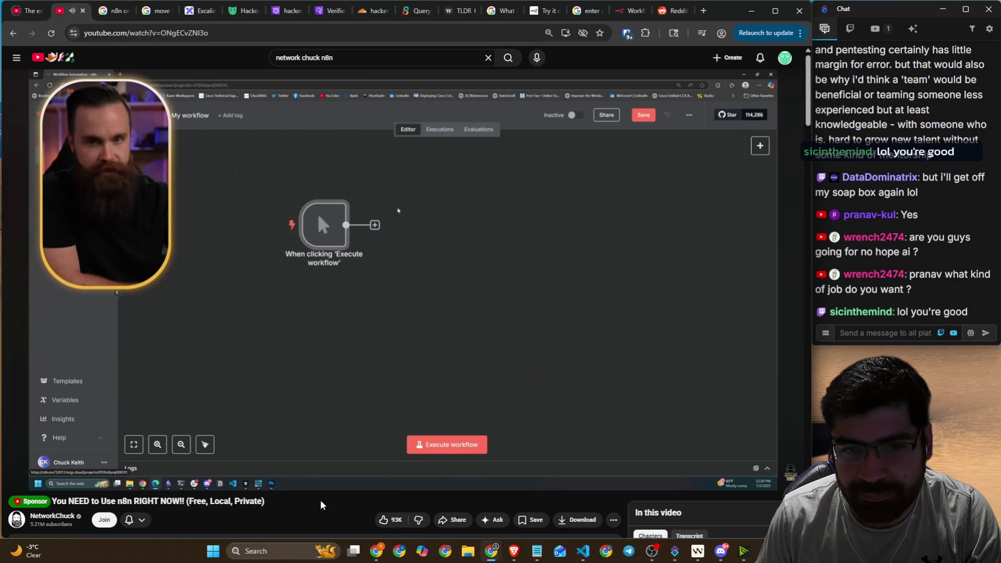
click(307, 389)
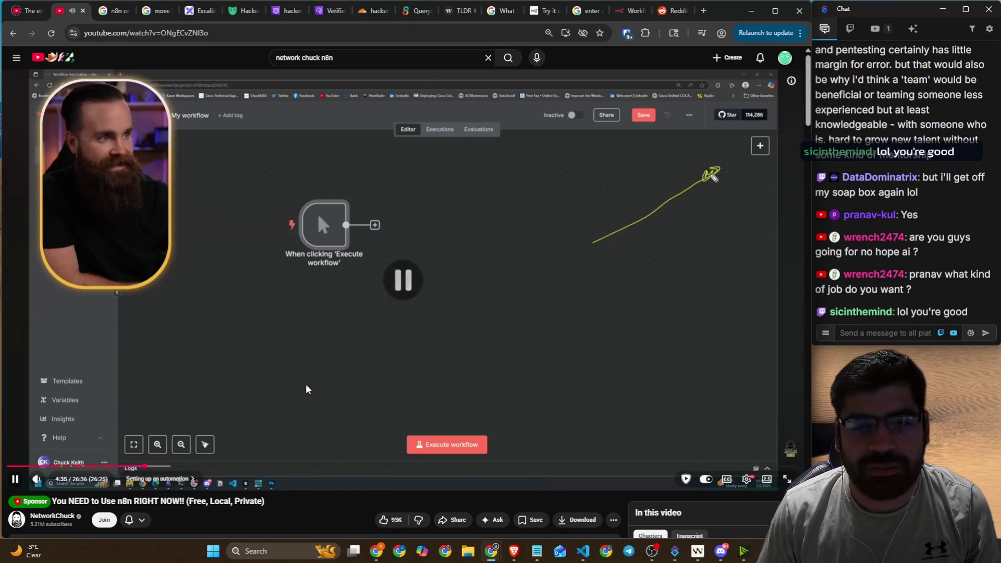
click(372, 349)
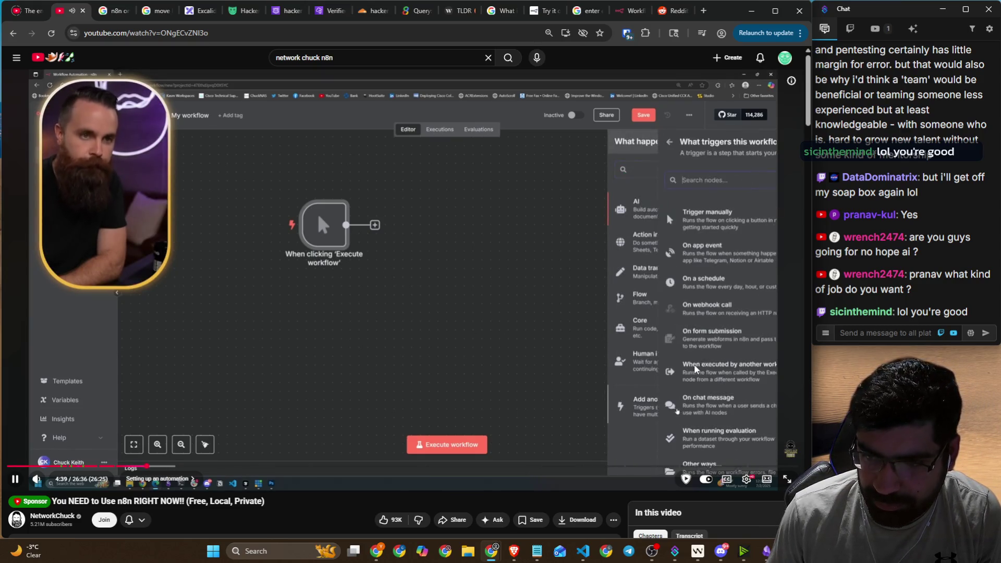
click(490, 361)
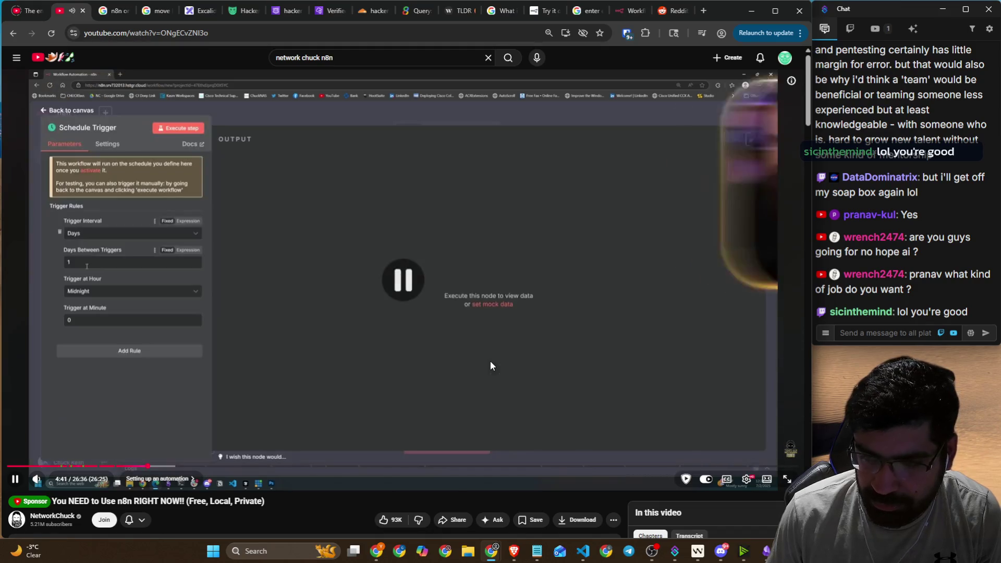
key(alt+Tab)
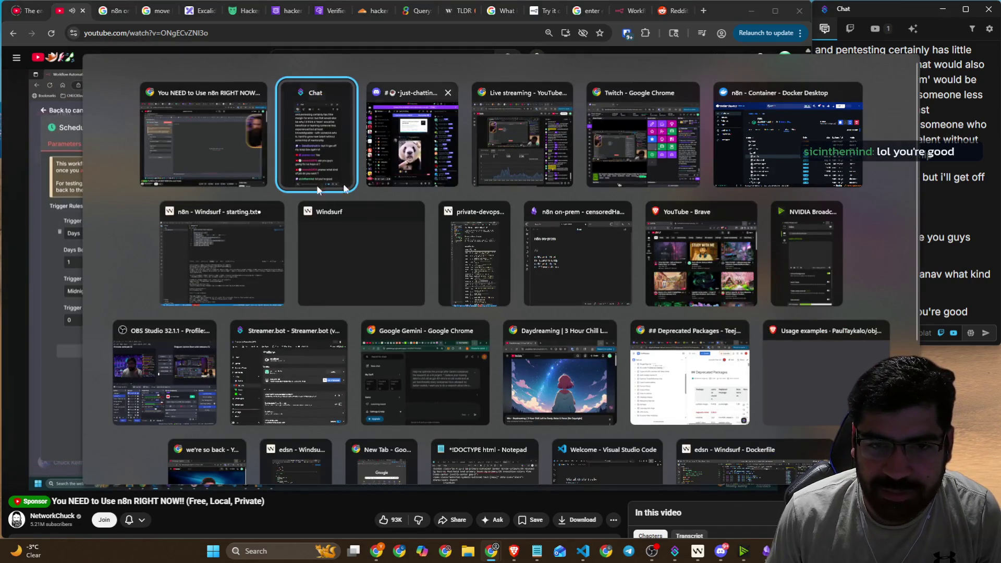
- Pick the YouTube window from the switcher and resume the tutorial to 4:56
click(207, 155)
click(401, 289)
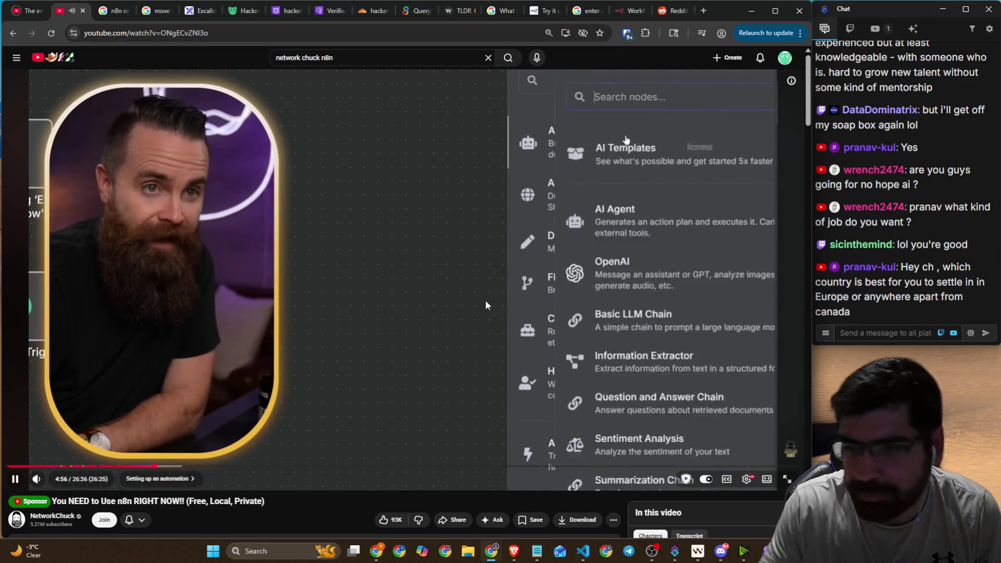
- Pause the tutorial, select part of the latest stream chat message, then resume playback
click(373, 270)
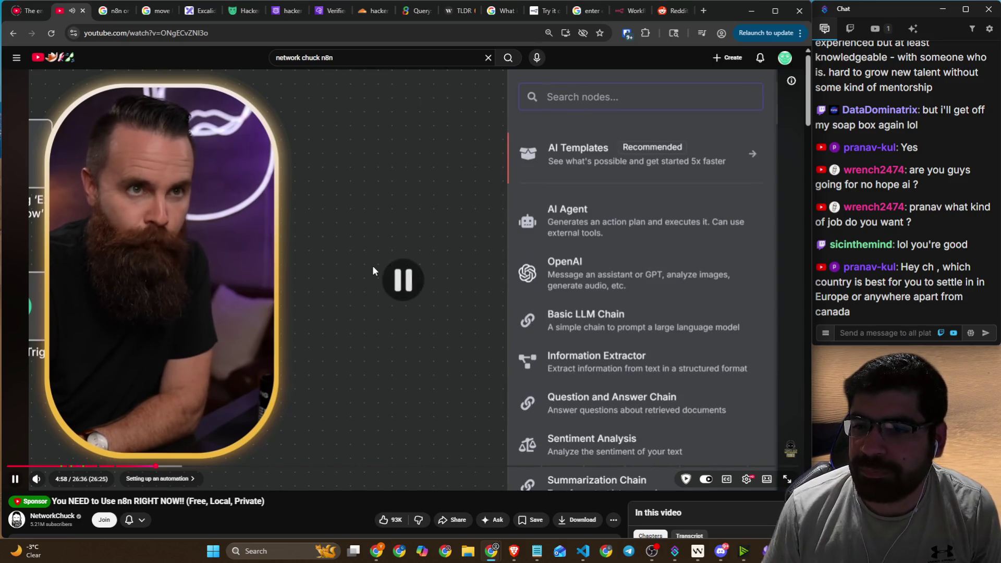
click(884, 333)
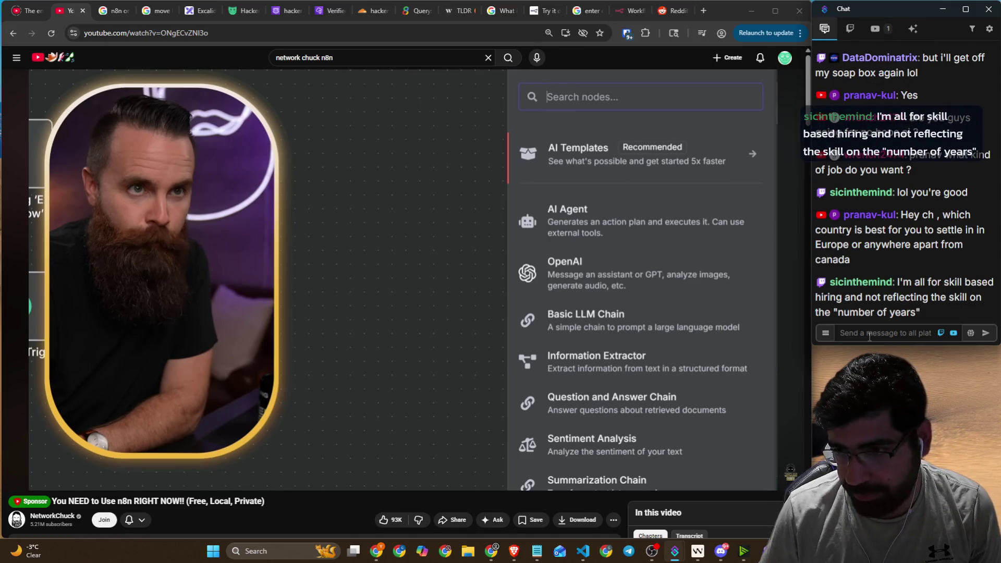
drag(921, 282, 973, 285)
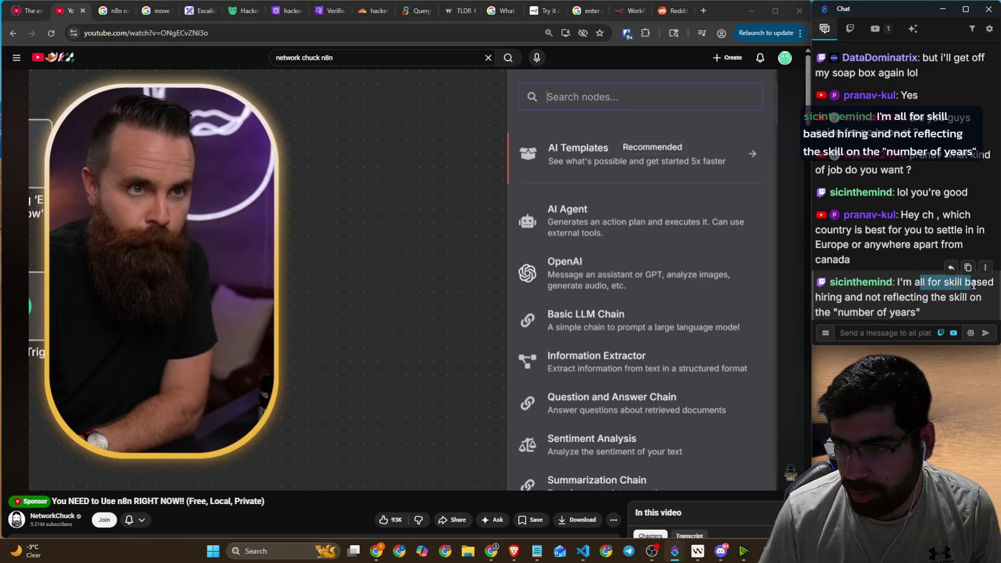
mouse_move(865, 297)
mouse_down()
mouse_move(960, 301)
mouse_move(902, 284)
mouse_up()
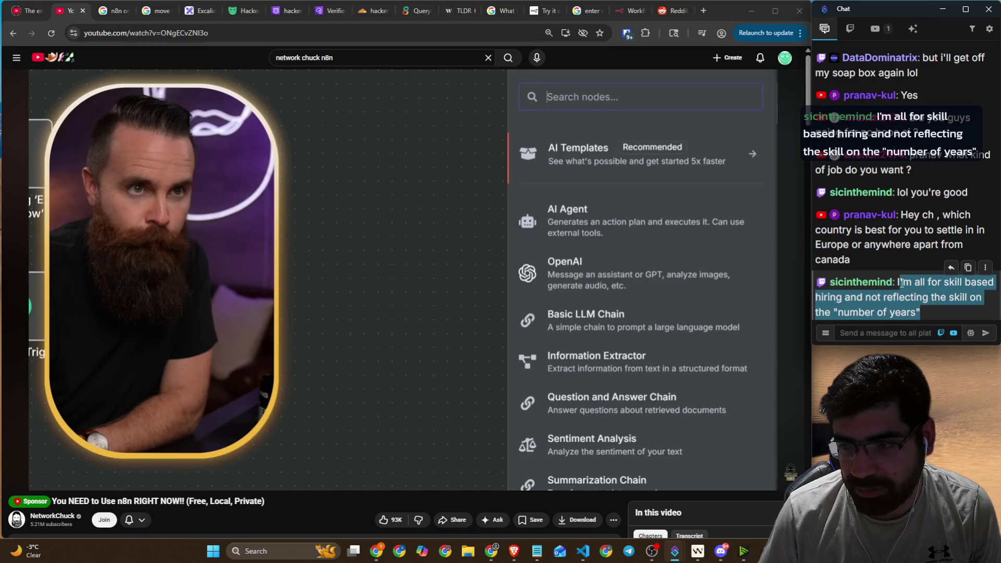
click(893, 327)
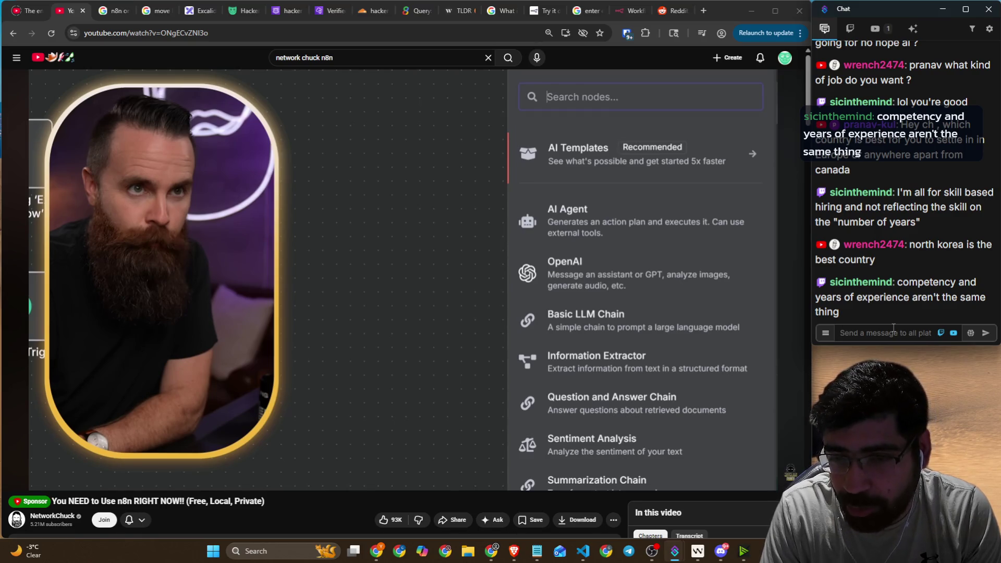
click(417, 318)
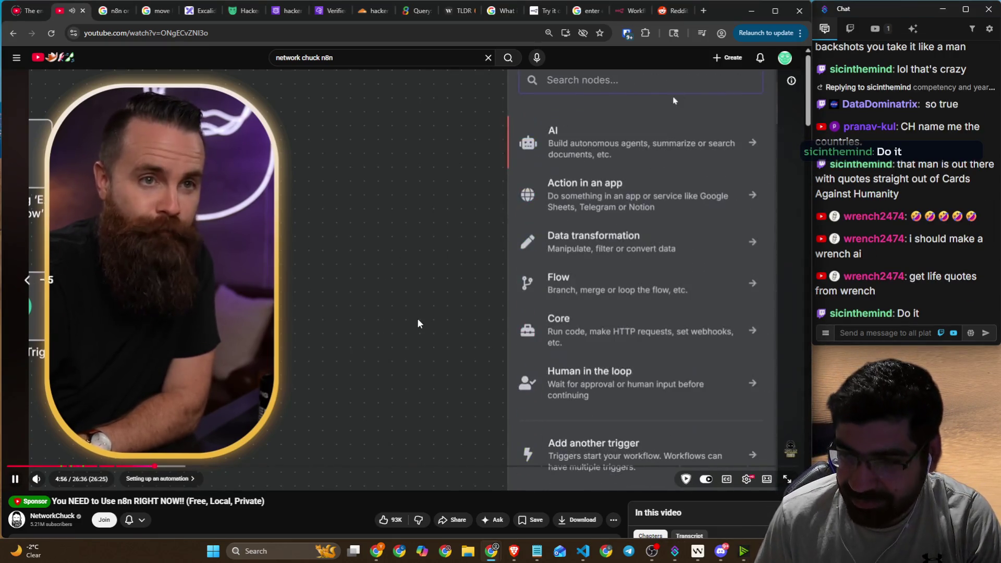
- Rewind ten seconds and play the tutorial until the RSS Read node lists BleepingComputer items
key(j)
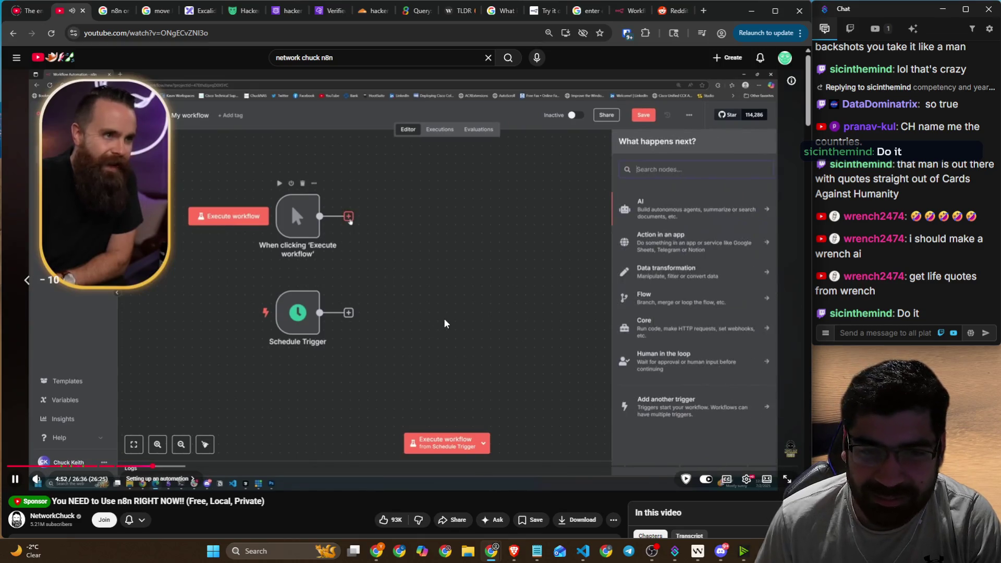
click(445, 323)
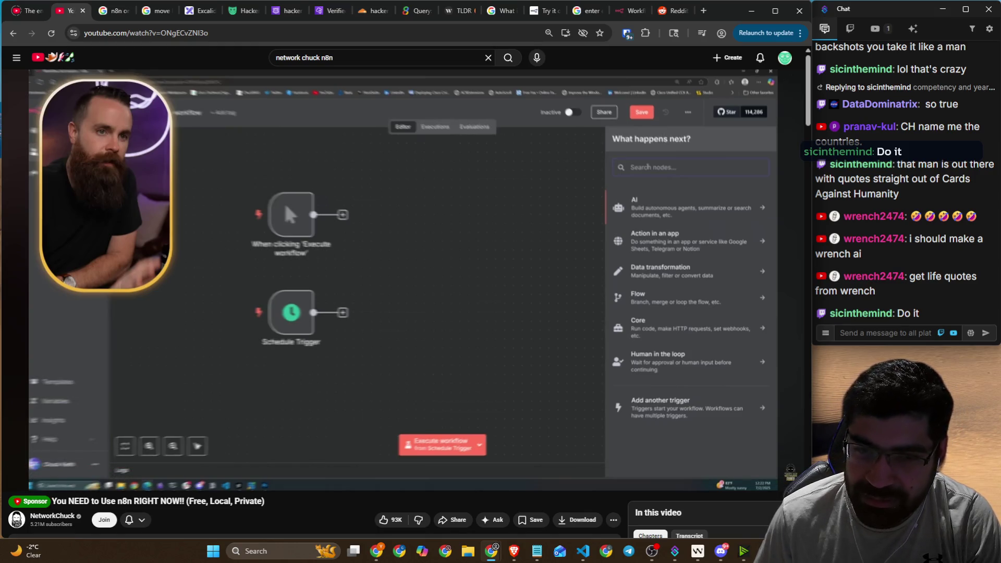
mouse_move(422, 320)
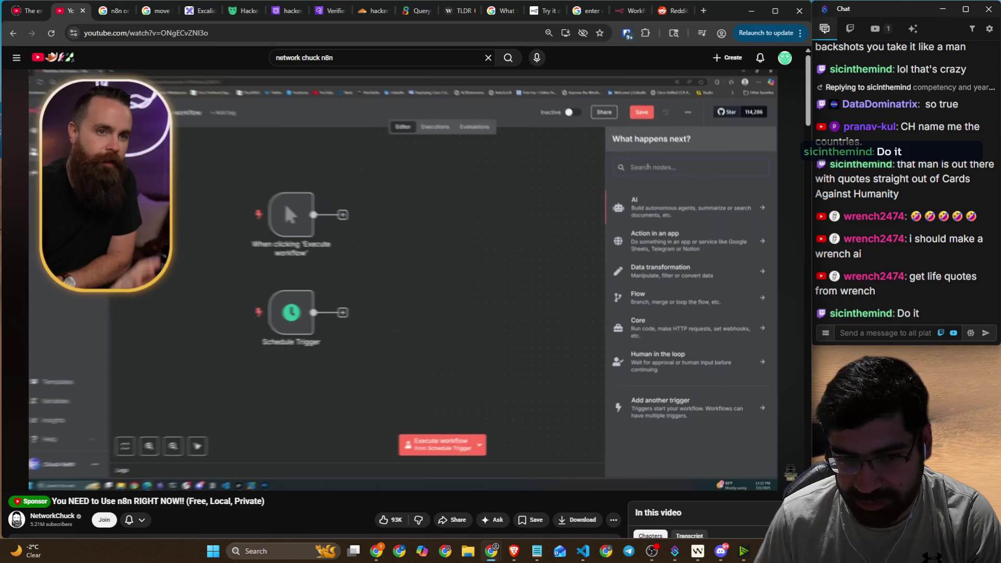
click(420, 314)
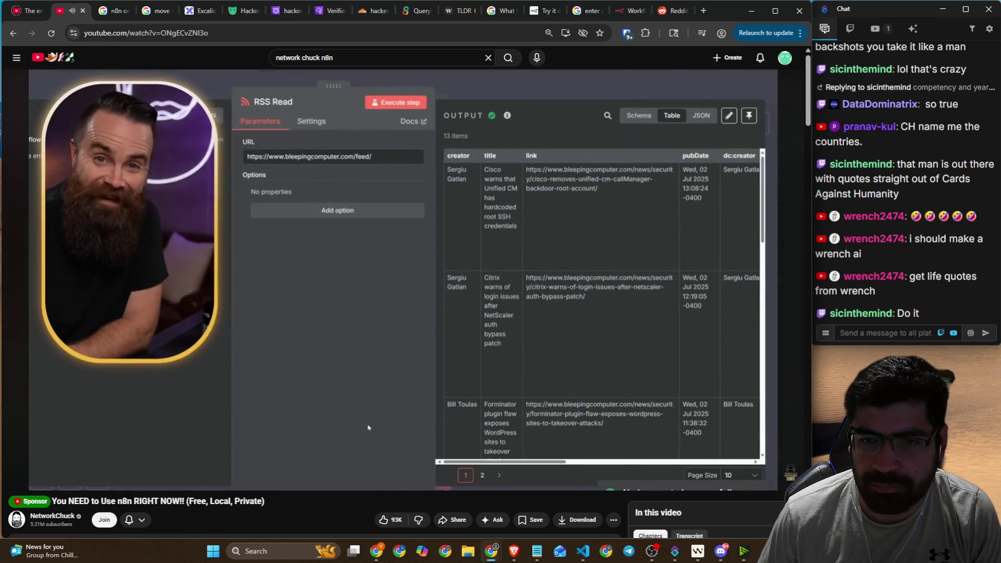
click(538, 384)
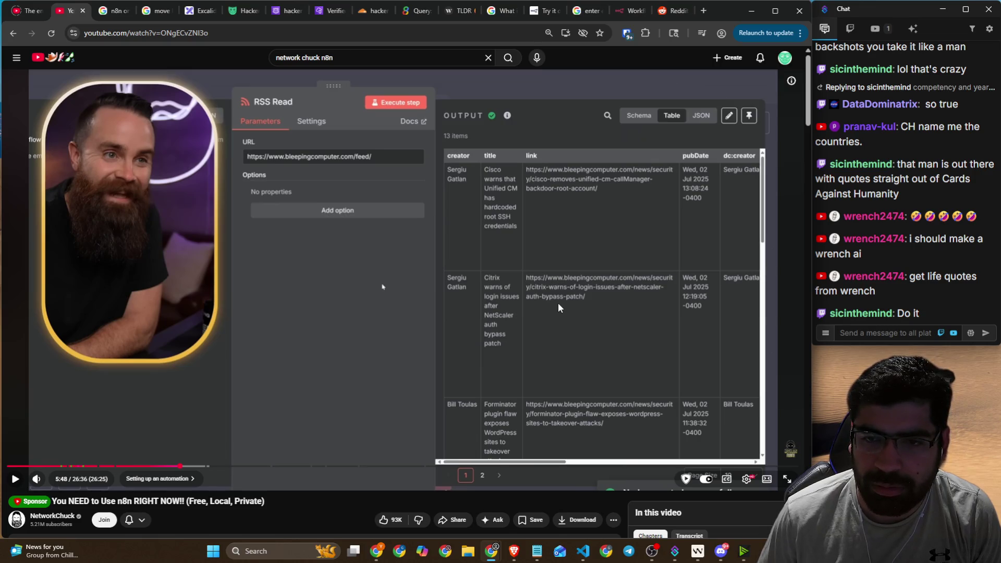
- Return to the n8n workflow and bring up the first-step trigger choices
key(alt+Tab)
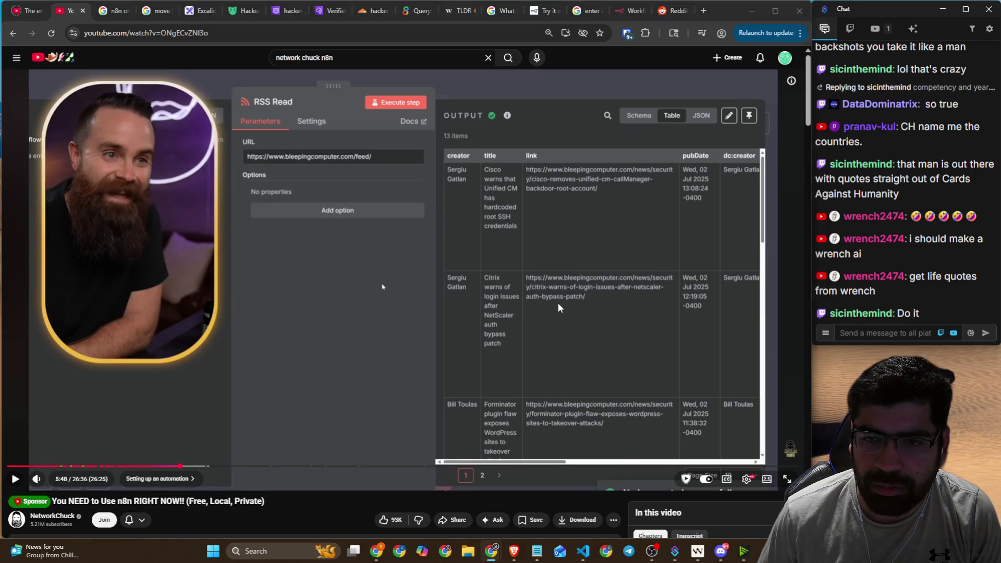
click(630, 16)
click(472, 282)
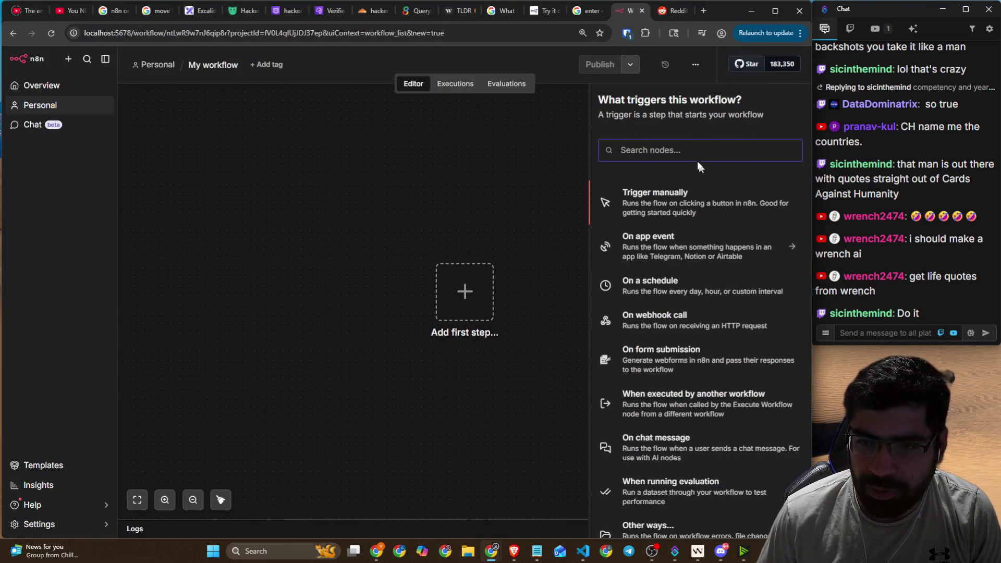
- Add then delete a manual trigger, and browse the other ways to start the workflow
click(674, 206)
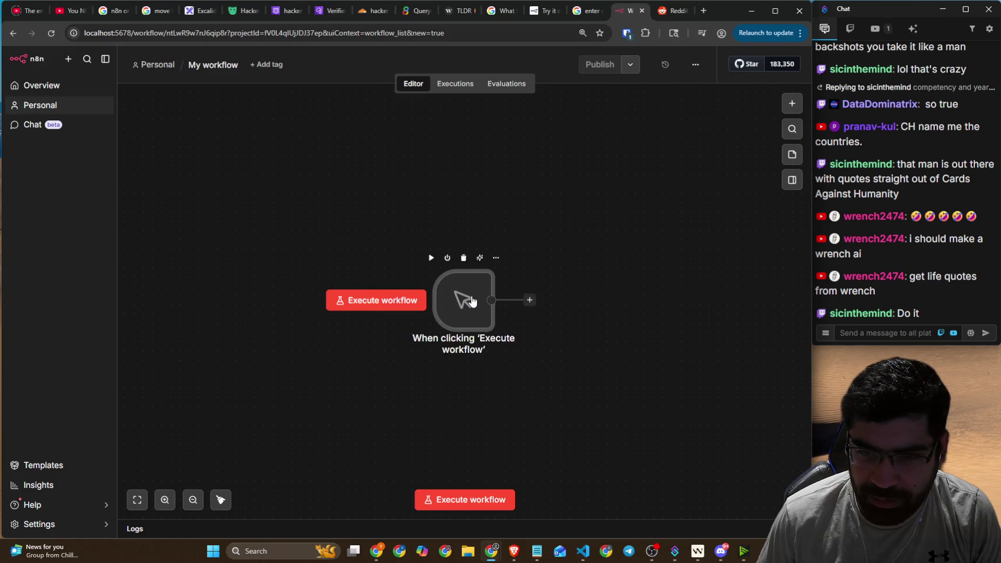
click(463, 257)
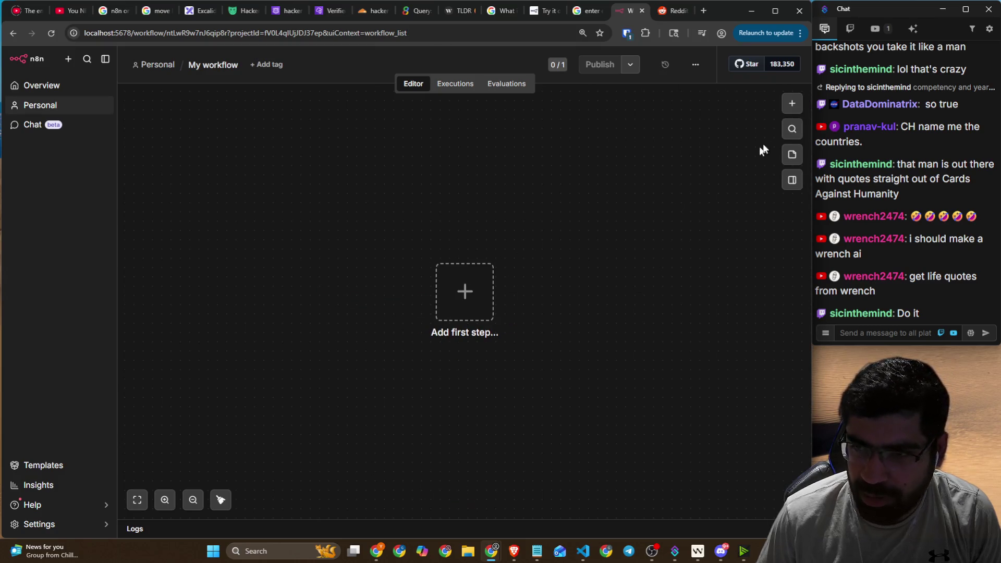
click(792, 104)
scroll(692, 225, down, 2)
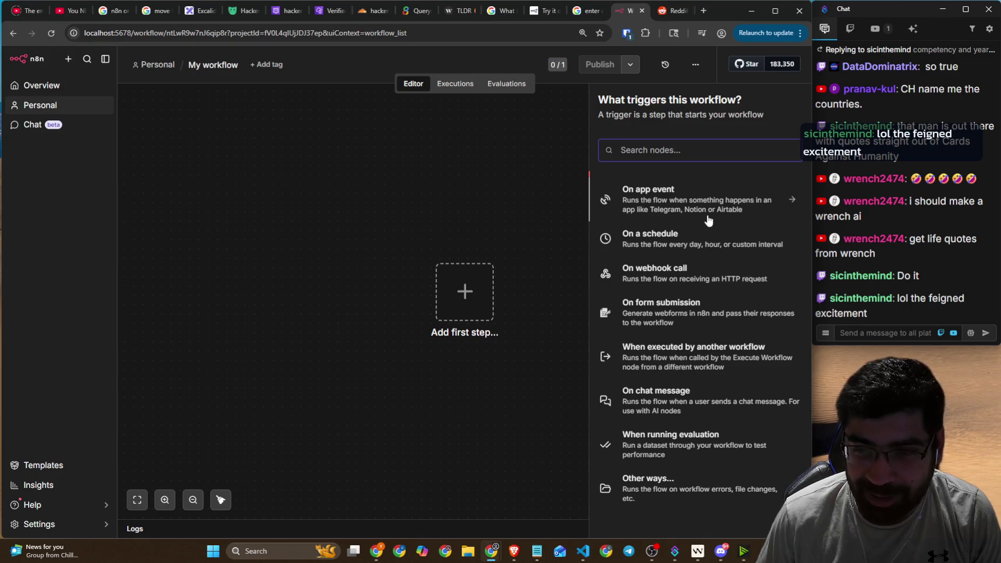
click(725, 477)
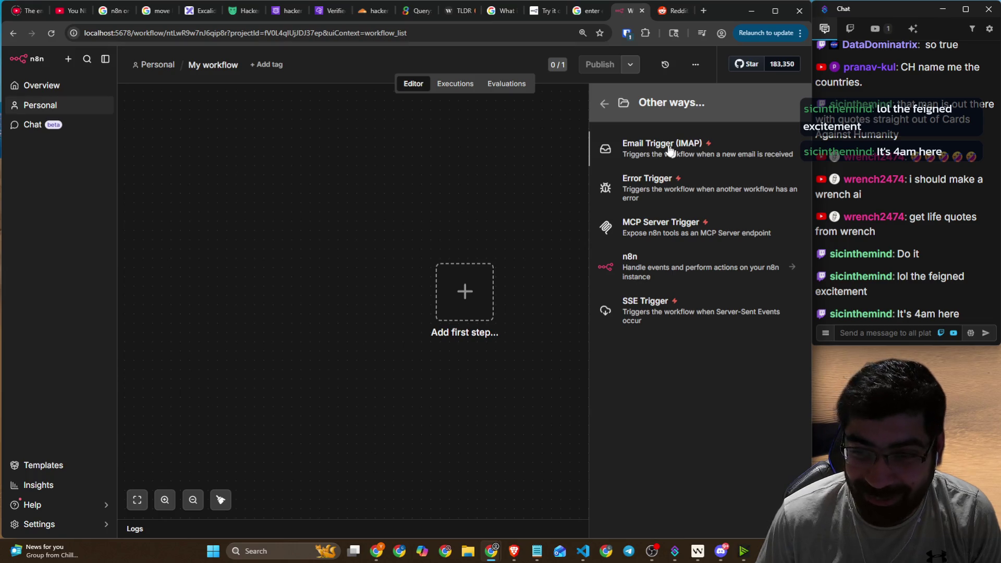
click(604, 104)
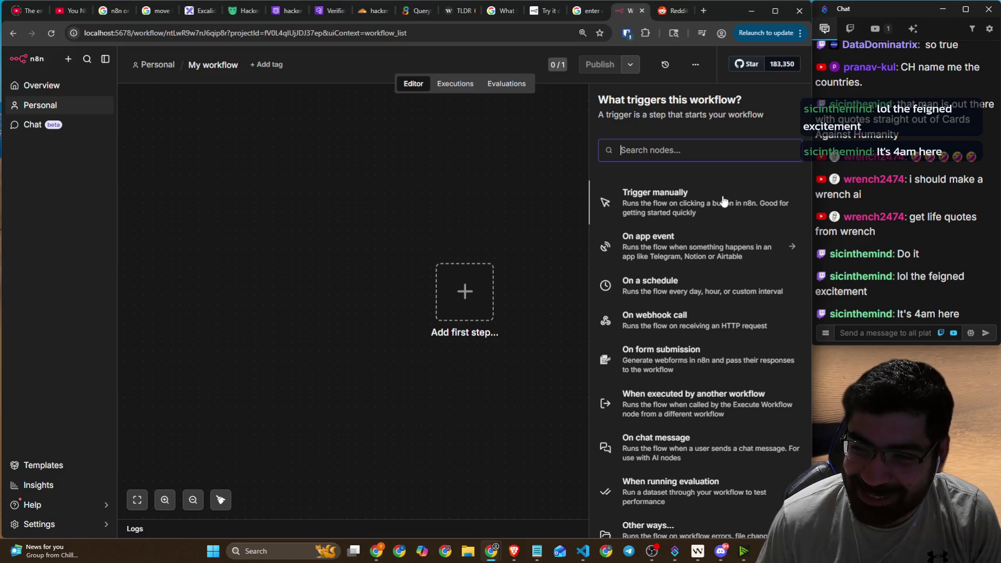
scroll(719, 250, down, 1)
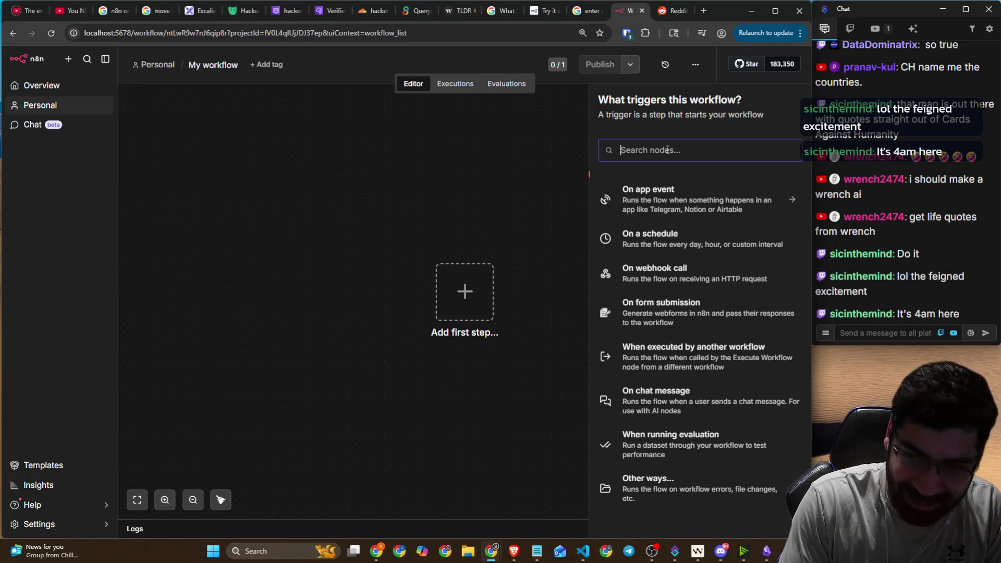
- Search the trigger panel for 'trigg' and scroll through the results
text(trigg)
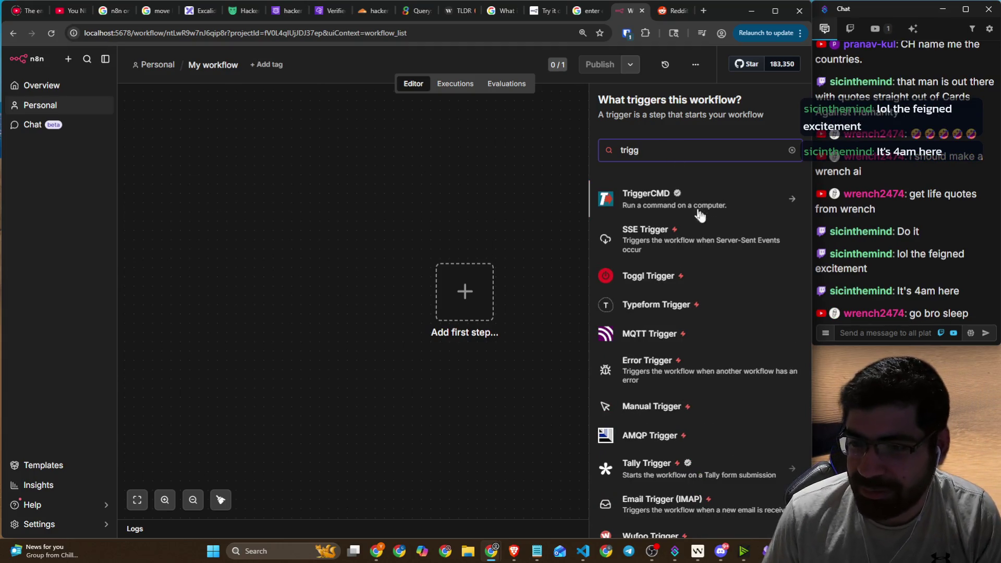
scroll(729, 252, down, 3)
scroll(730, 254, down, 6)
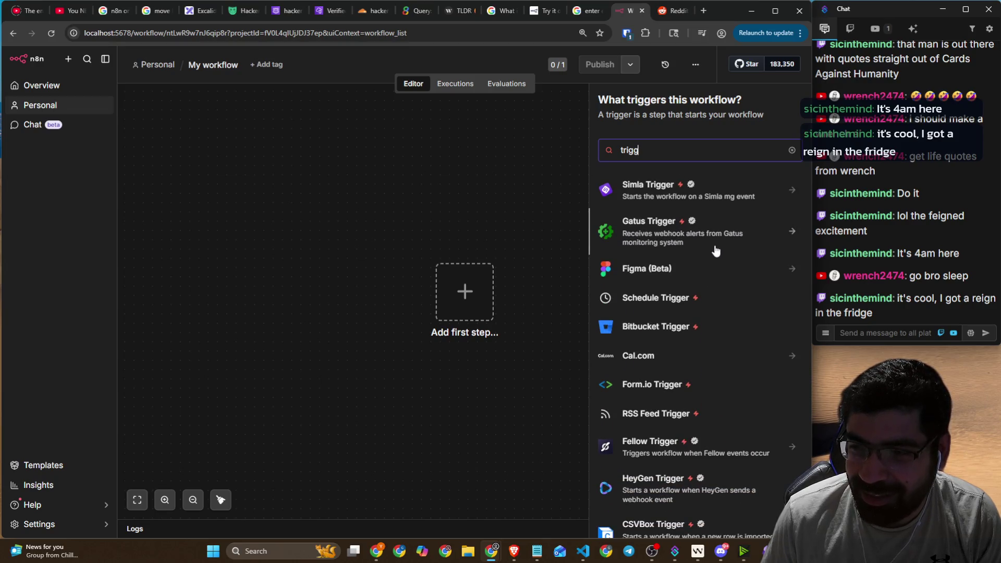
scroll(716, 253, down, 2)
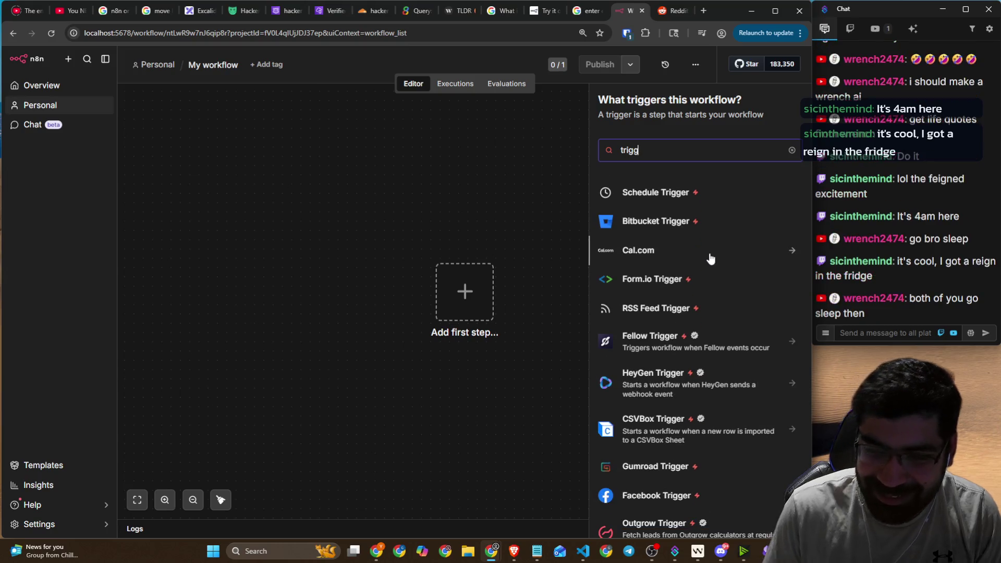
key(BackSpace)
key(BackSpace)
key(BackSpace)
key(BackSpace)
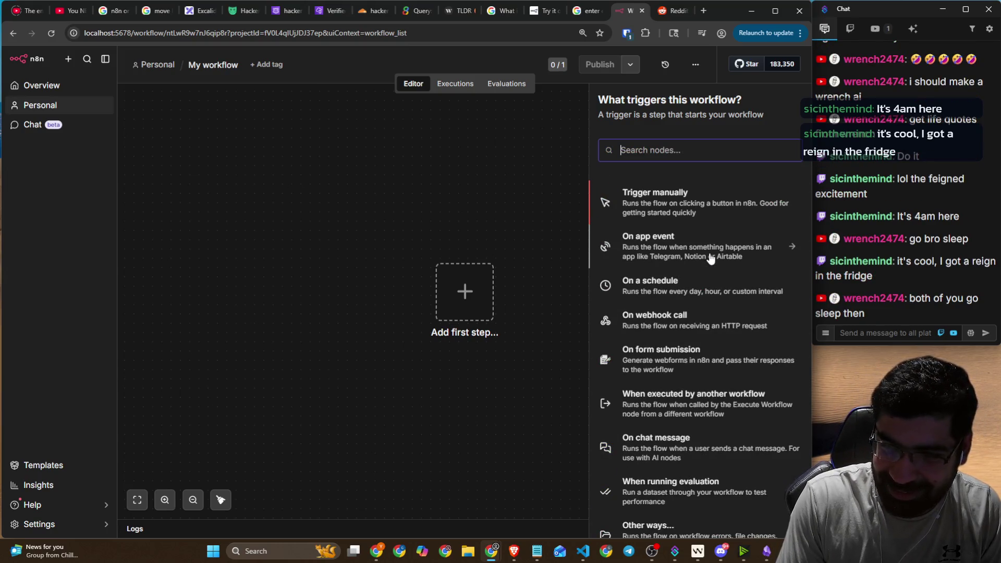
- Change the trigger search to 'schedule', then to 'time', and scroll the matching nodes
text(schedule)
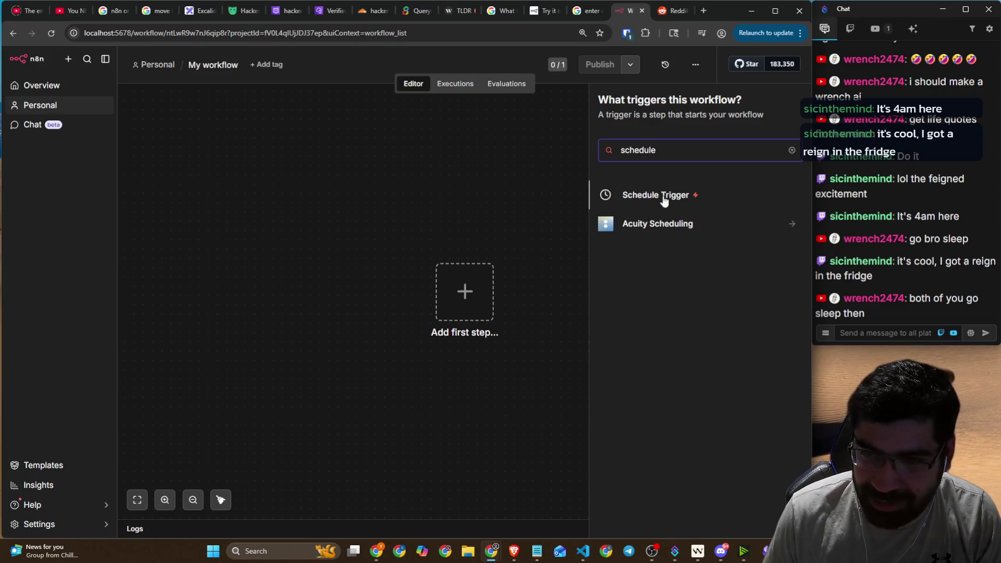
drag(663, 151, 618, 148)
text(time)
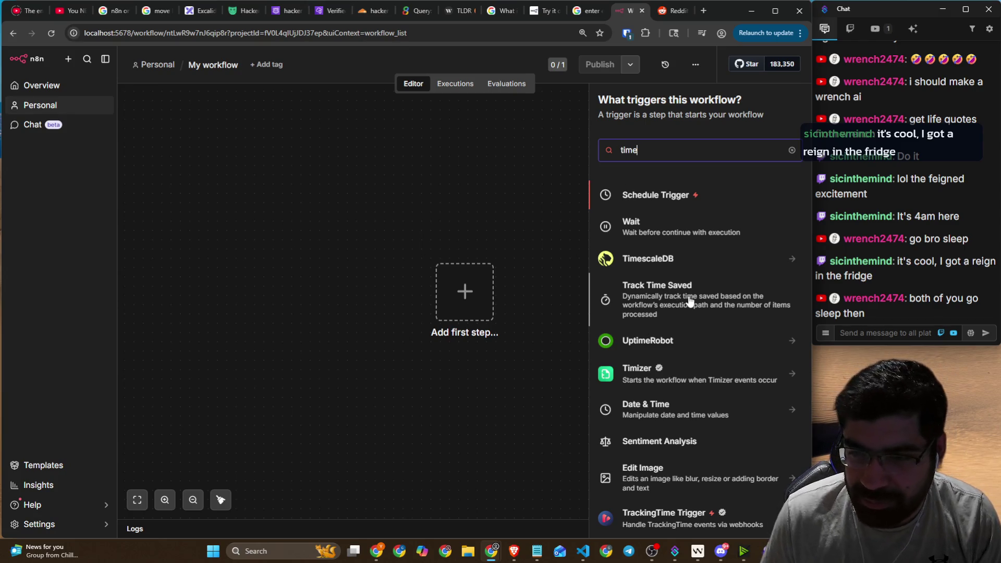
scroll(690, 301, down, 1)
scroll(690, 302, down, 3)
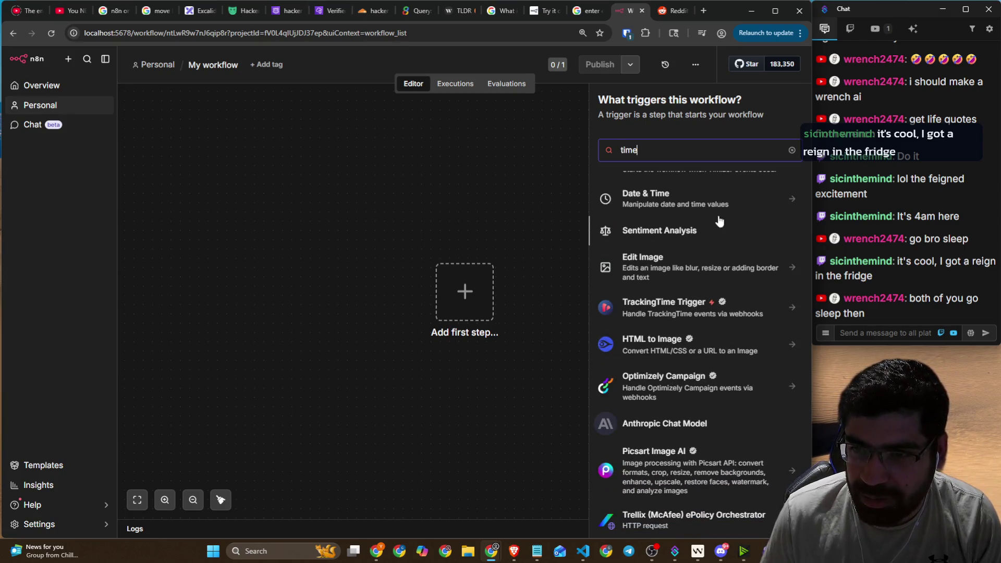
scroll(720, 229, down, 3)
key(alt+Tab)
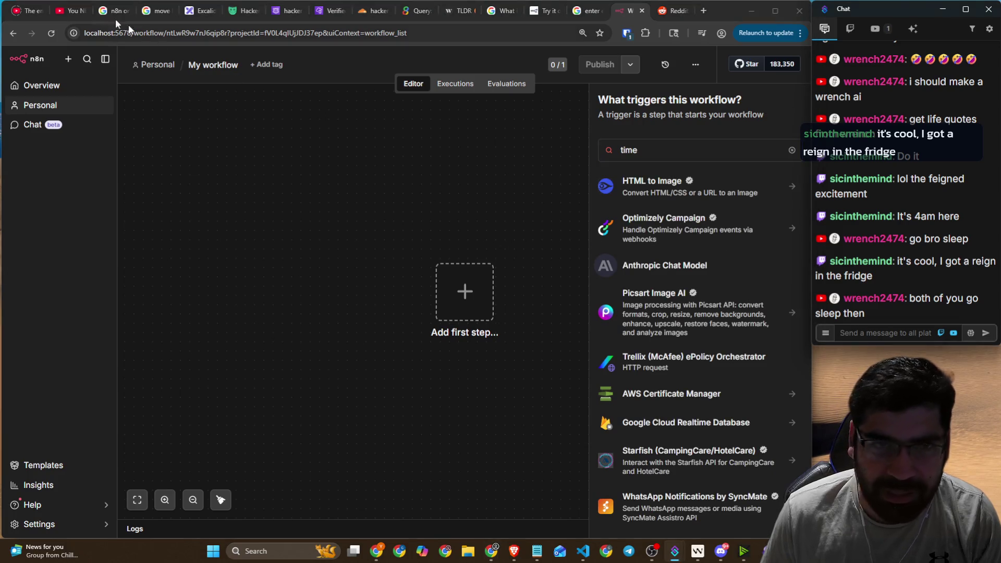
- Rewind the tutorial to about 5:03, skip ahead 15 seconds, then return to the n8n workflow
click(70, 11)
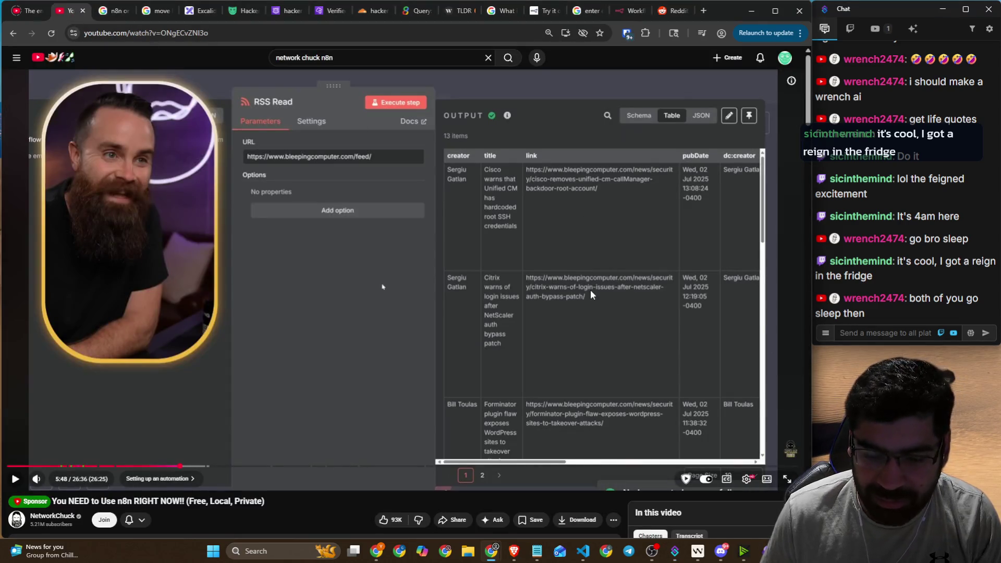
key(Left)
key(Left)
key(Left)
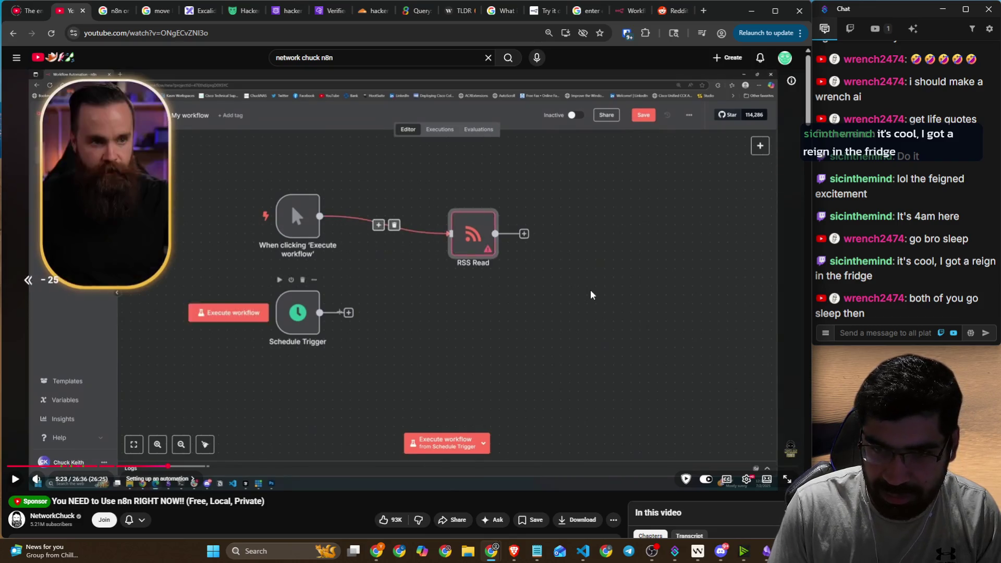
key(Left)
key(Left)
key(Left)
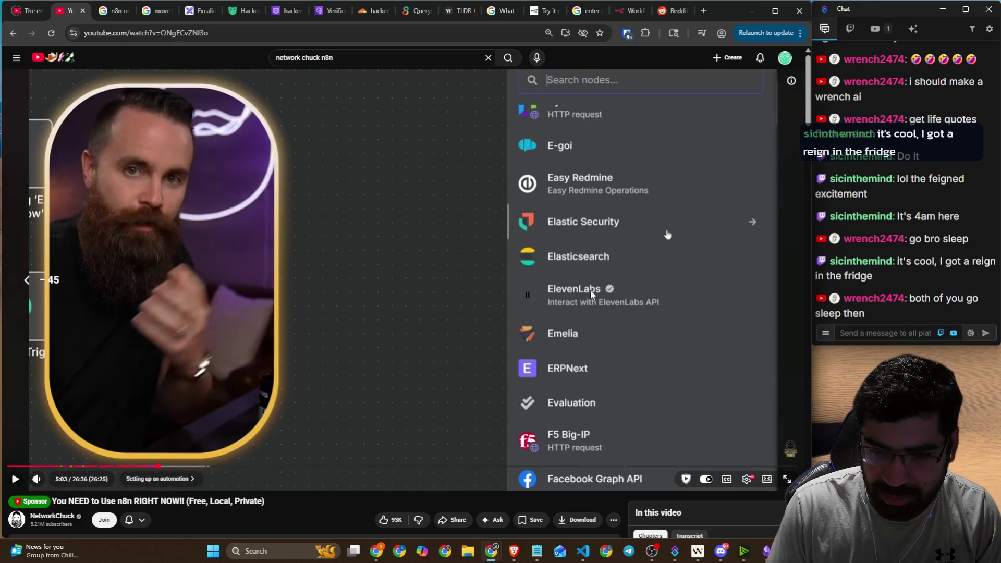
key(Right)
key(Right)
key(Right)
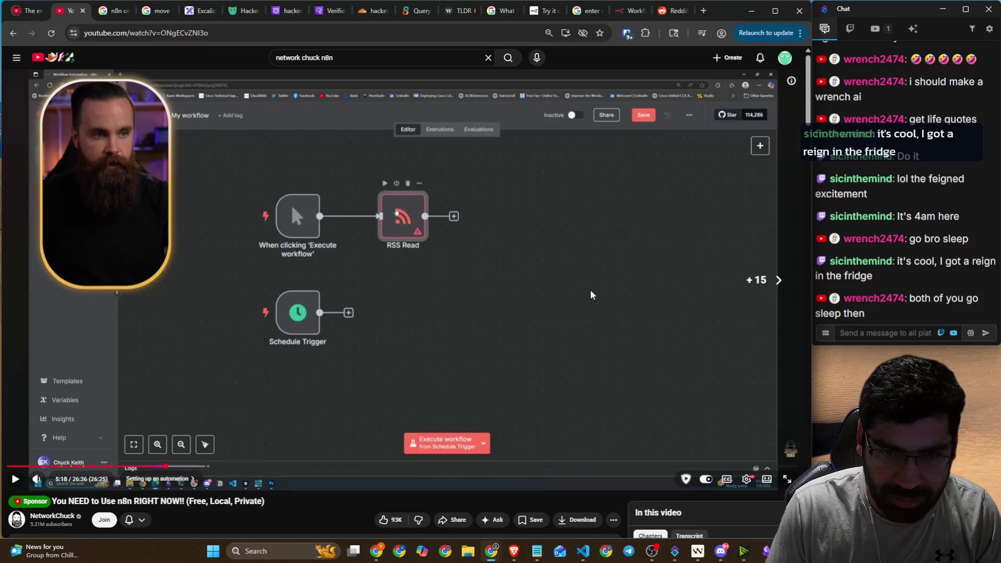
key(alt+Tab)
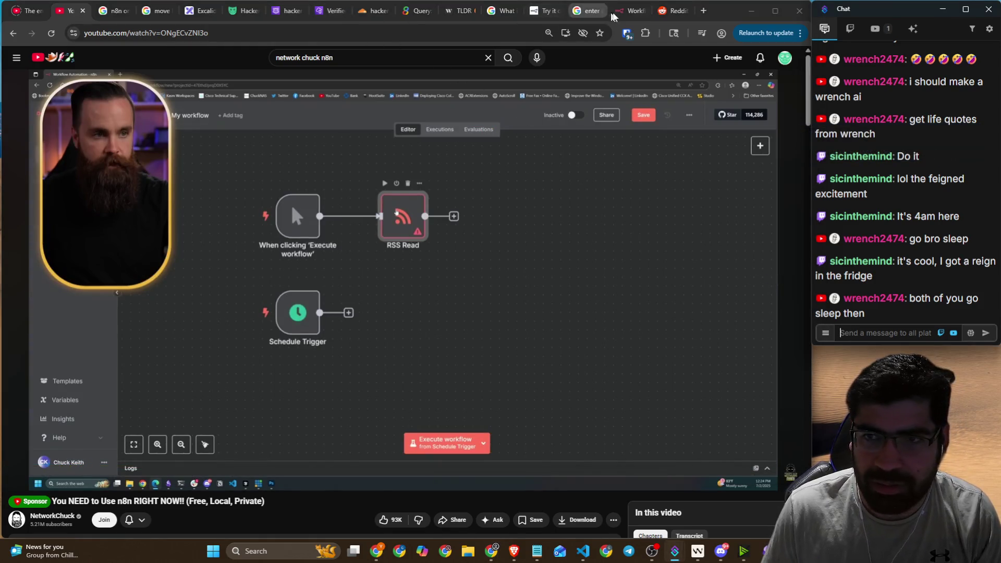
click(626, 11)
- Add a Schedule Trigger that fires daily at 6am, removing an extra second trigger rule
text(sche)
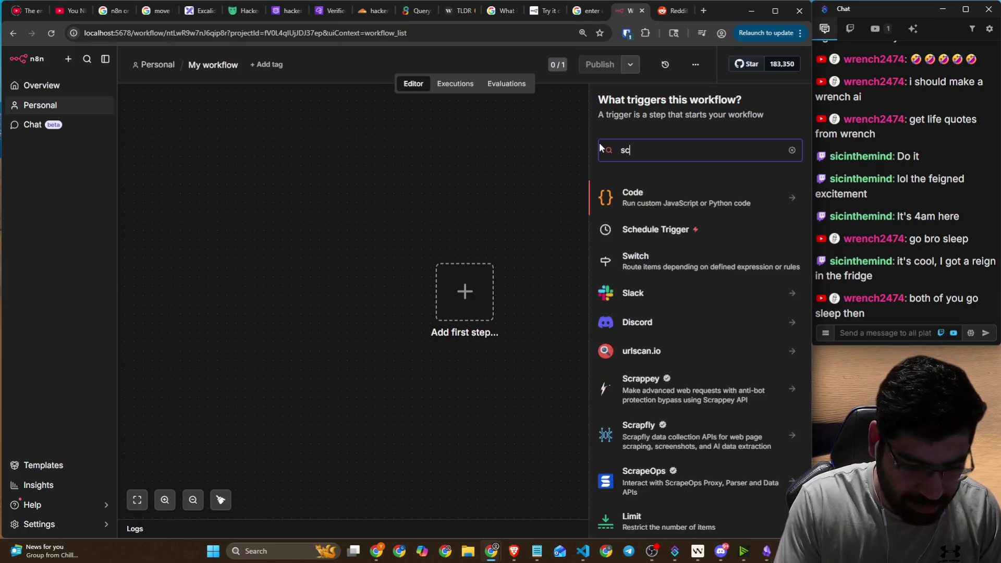
click(668, 201)
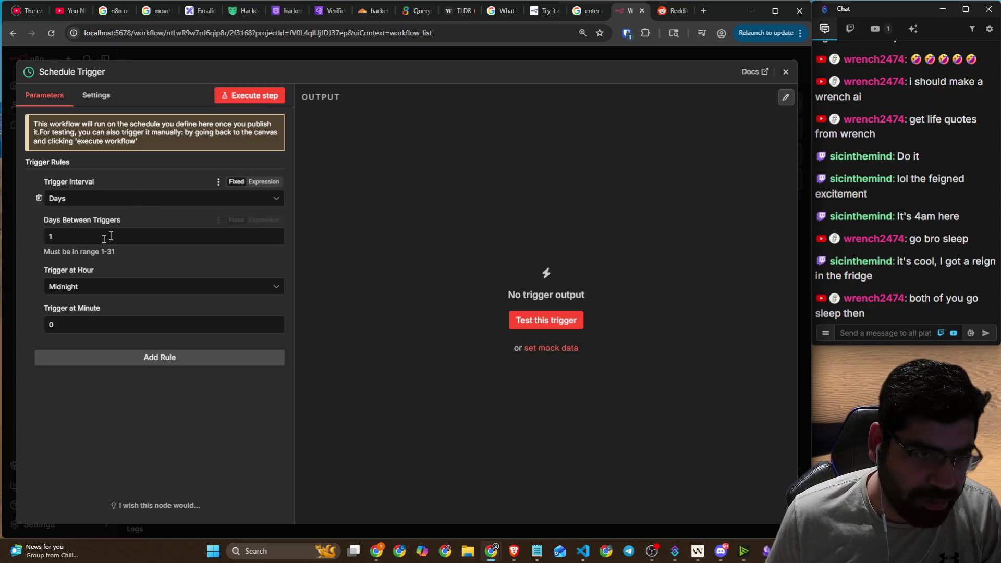
click(134, 286)
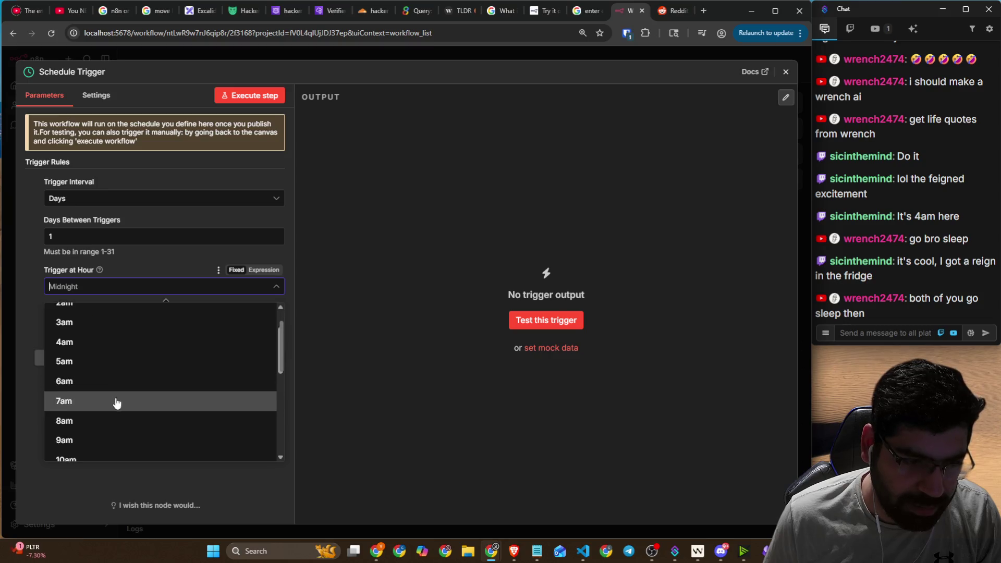
click(116, 401)
click(94, 326)
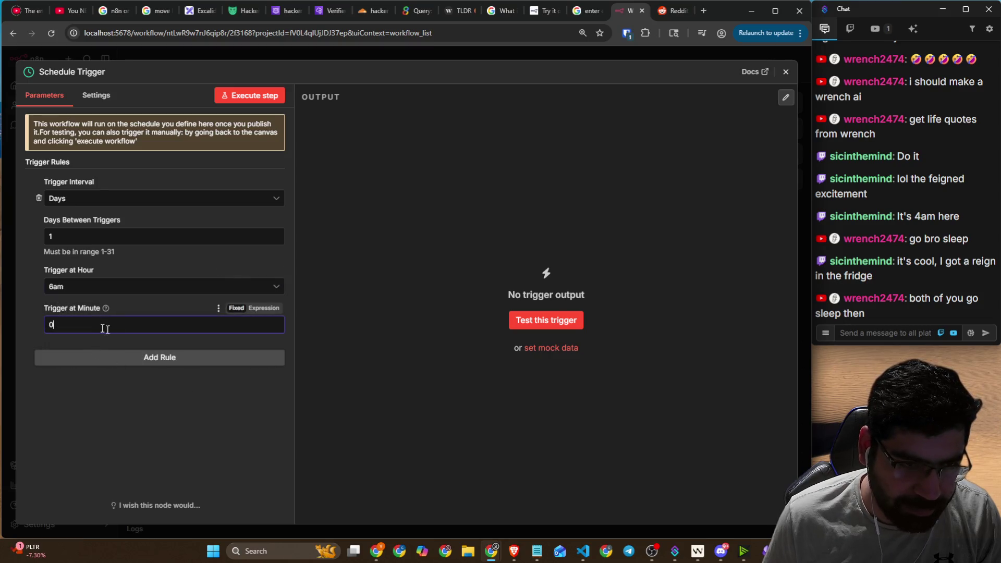
click(219, 358)
scroll(270, 316, down, 3)
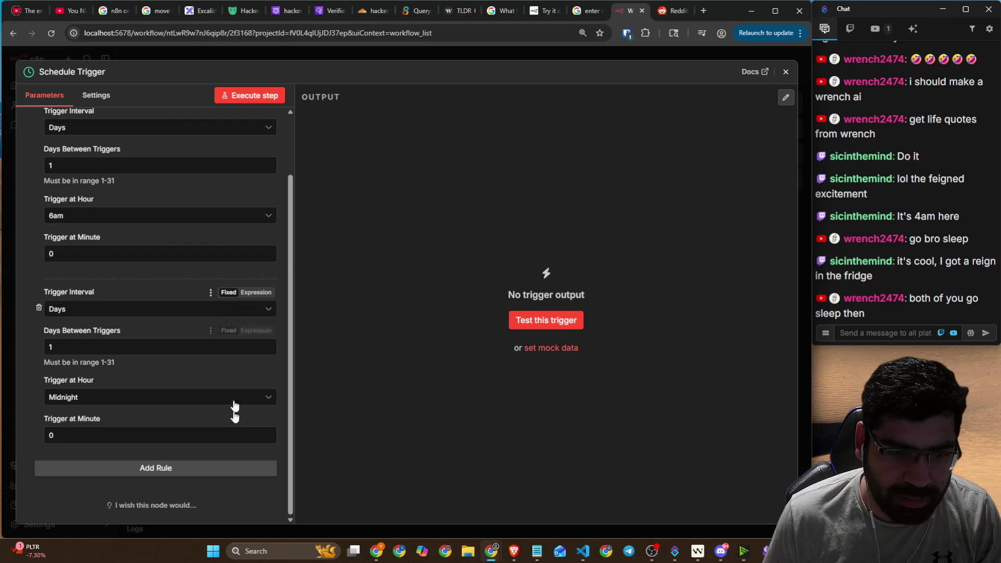
click(39, 308)
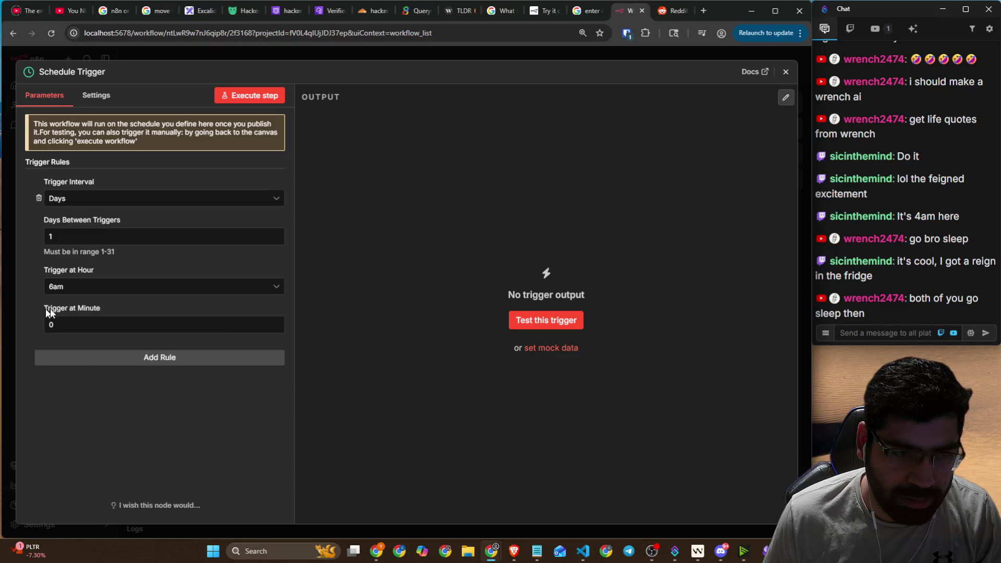
- Test-run the Schedule Trigger once and move its node up and left on the canvas
click(251, 99)
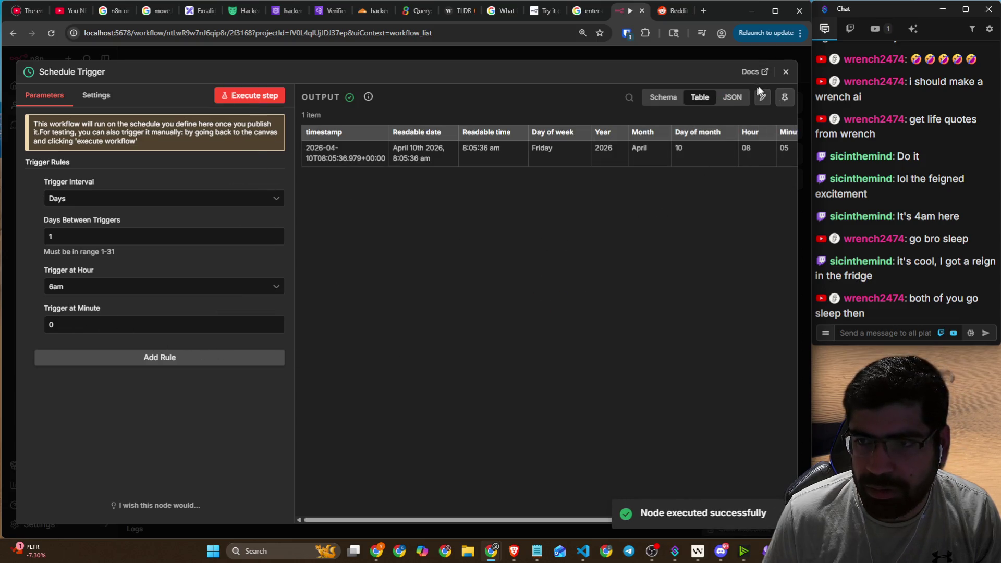
click(786, 72)
mouse_move(365, 281)
mouse_down()
mouse_move(248, 219)
mouse_move(253, 189)
mouse_up()
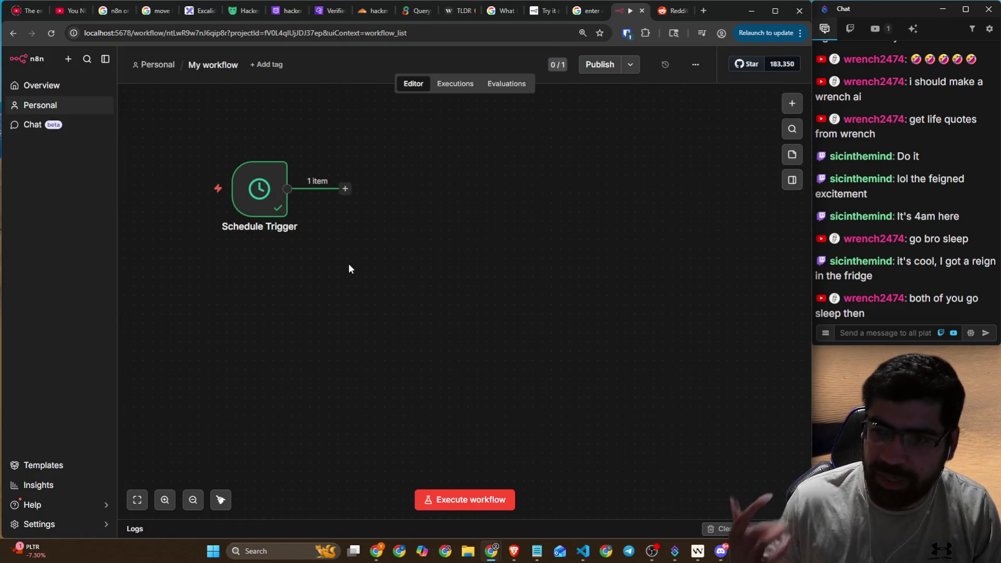
- Close the Reddit tab, resume the tutorial video, and add a blank new tab beside n8n
click(658, 14)
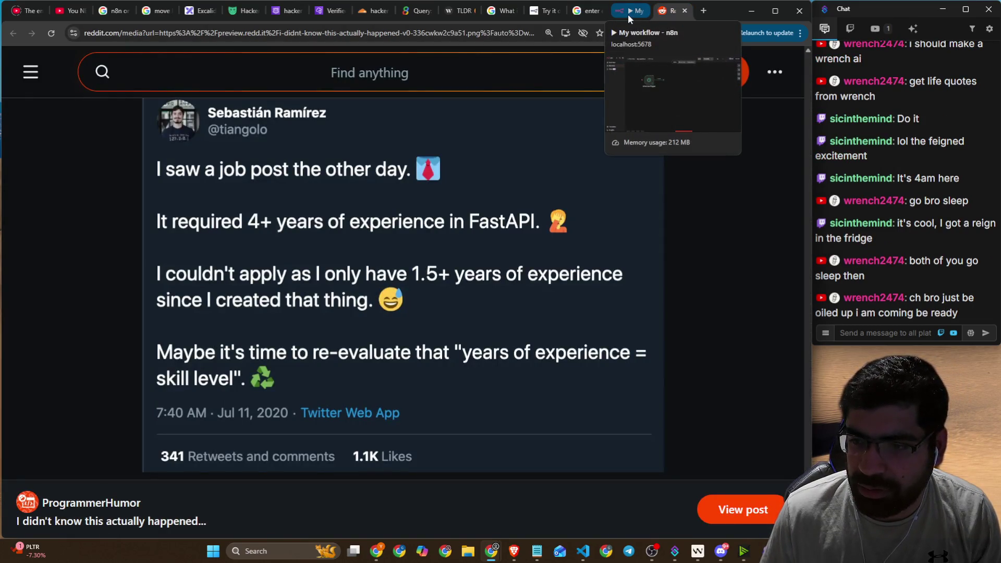
click(681, 13)
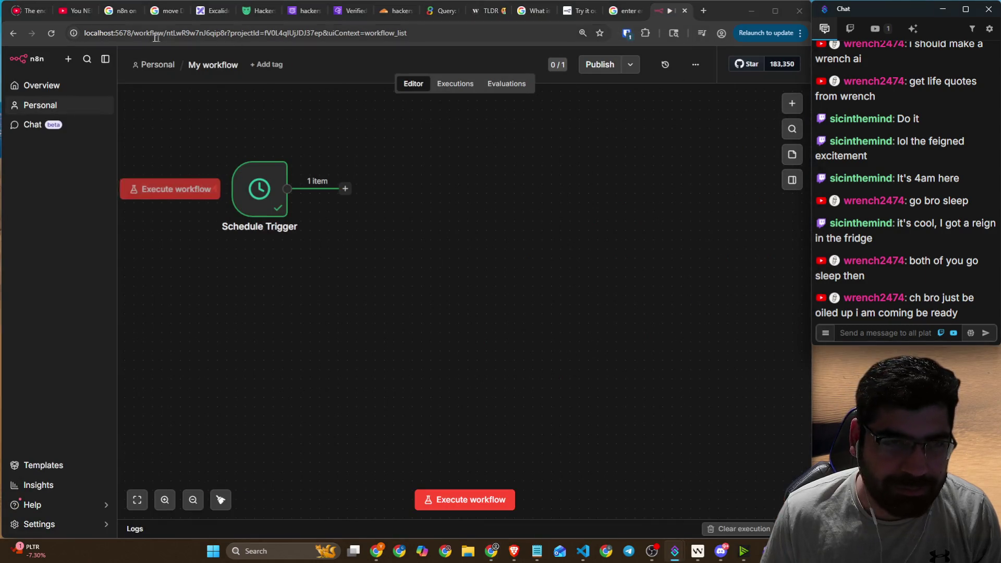
click(76, 11)
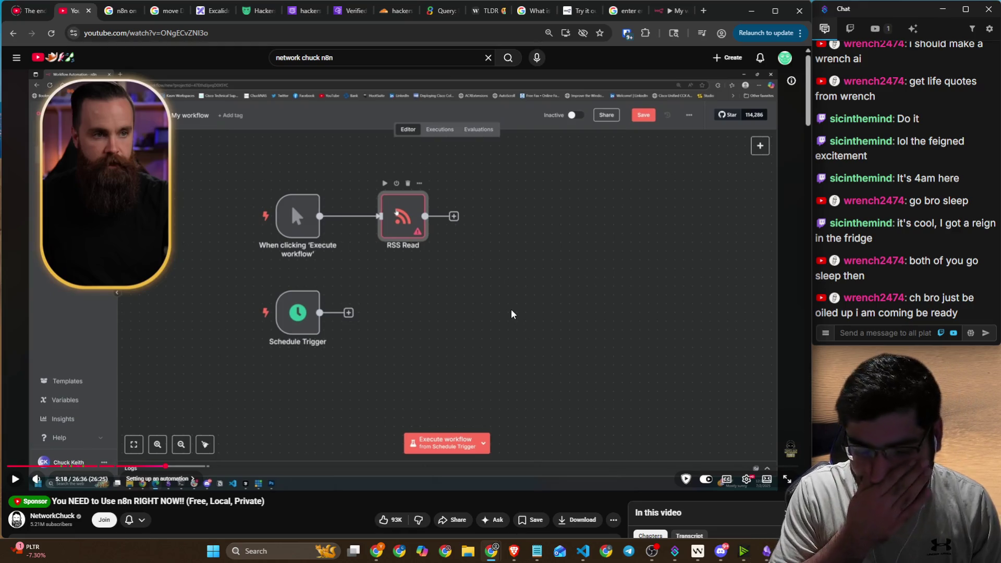
click(511, 307)
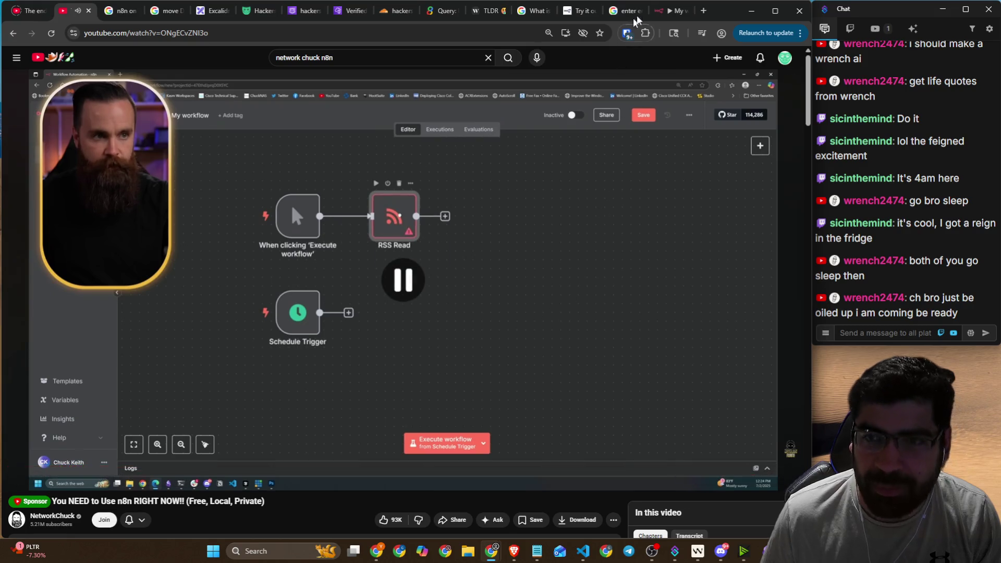
click(707, 11)
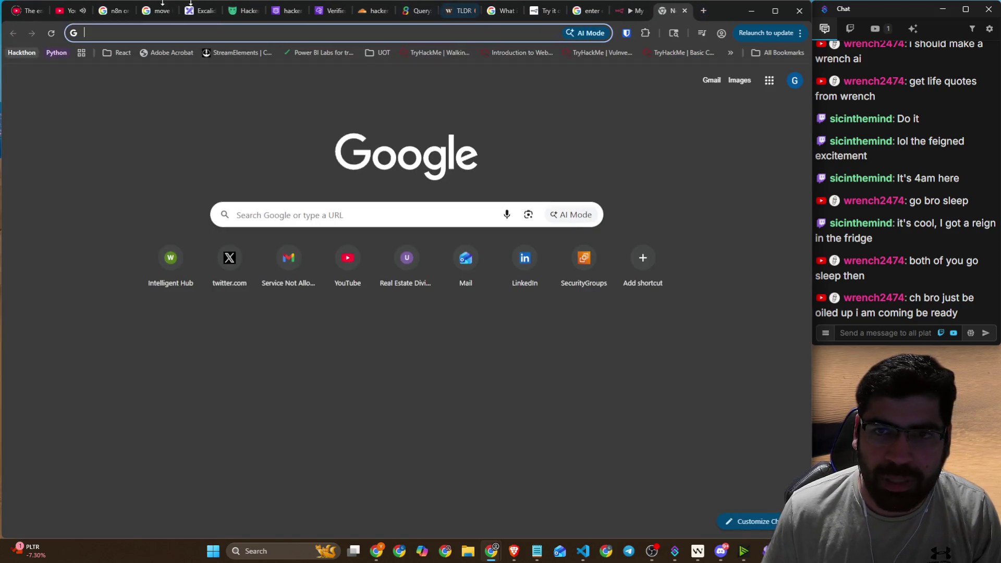
click(639, 12)
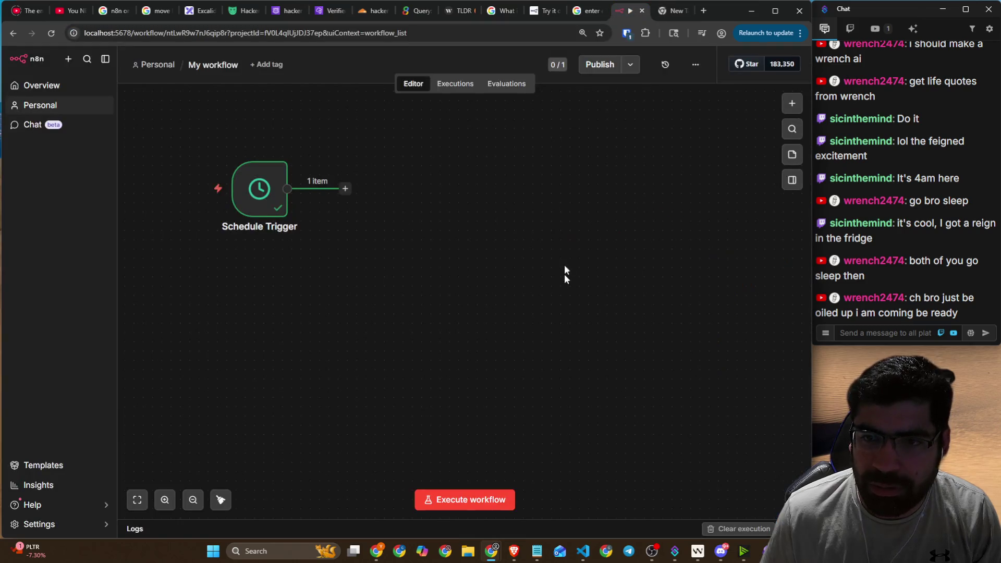
- Add an RSS Read node after the Schedule Trigger, then switch to the blank new tab
click(793, 105)
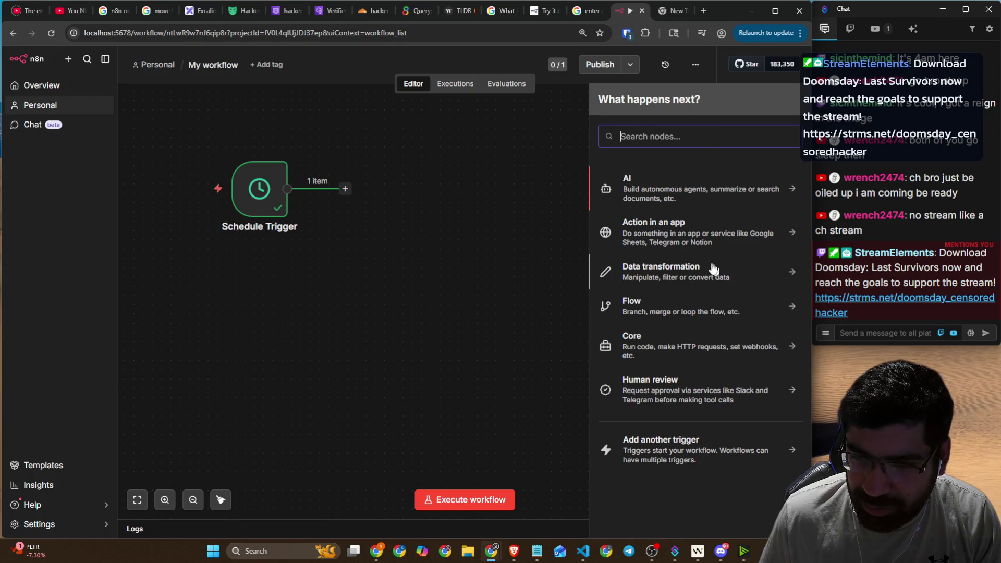
text(re)
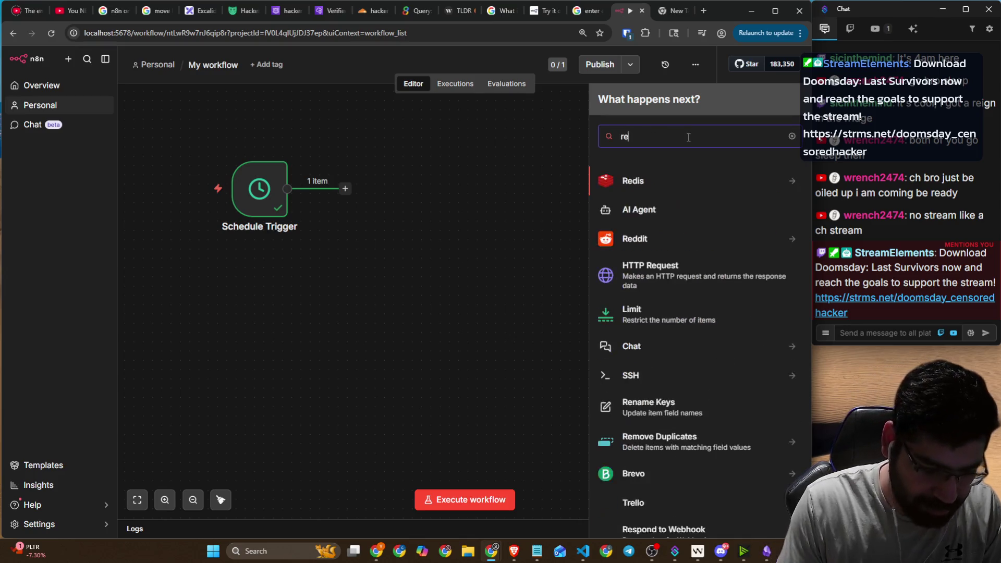
text(ad)
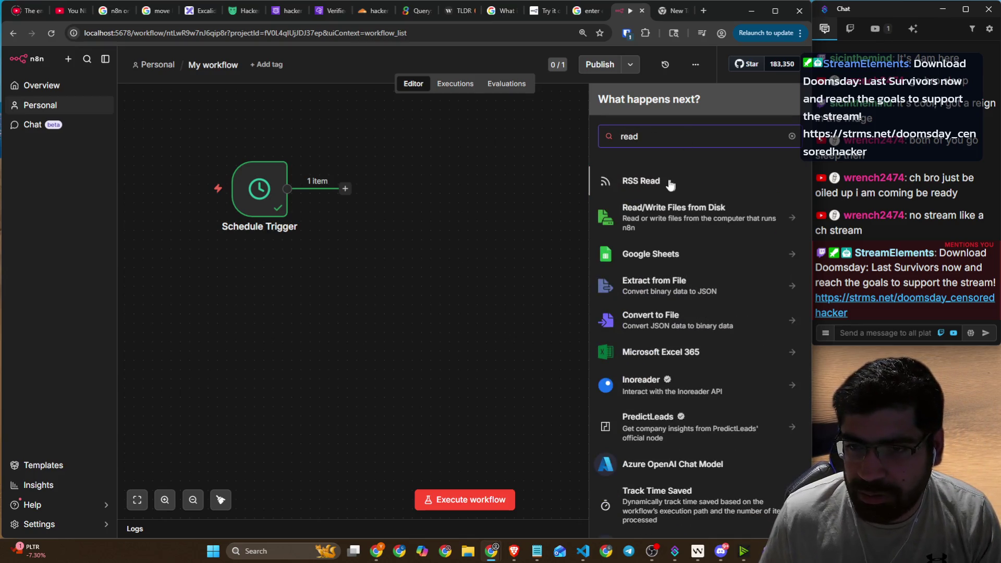
click(671, 185)
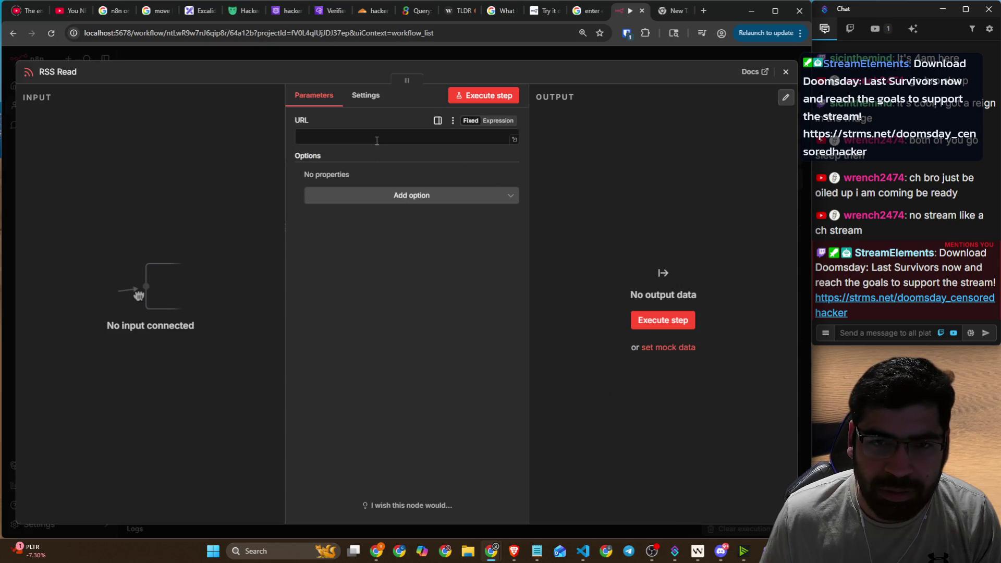
click(699, 14)
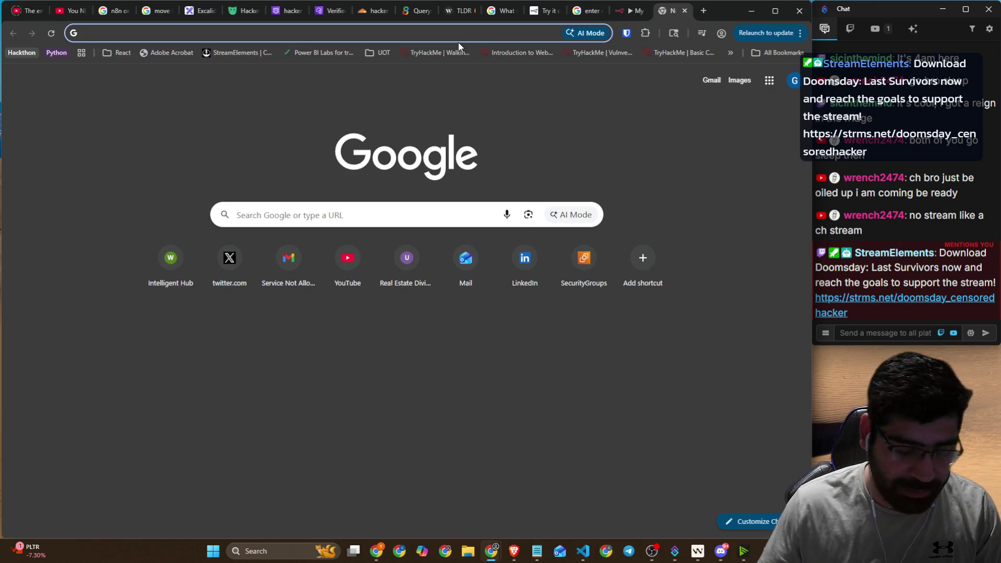
- Search Google for 'hackernews api', then clear the query
text(hacker)
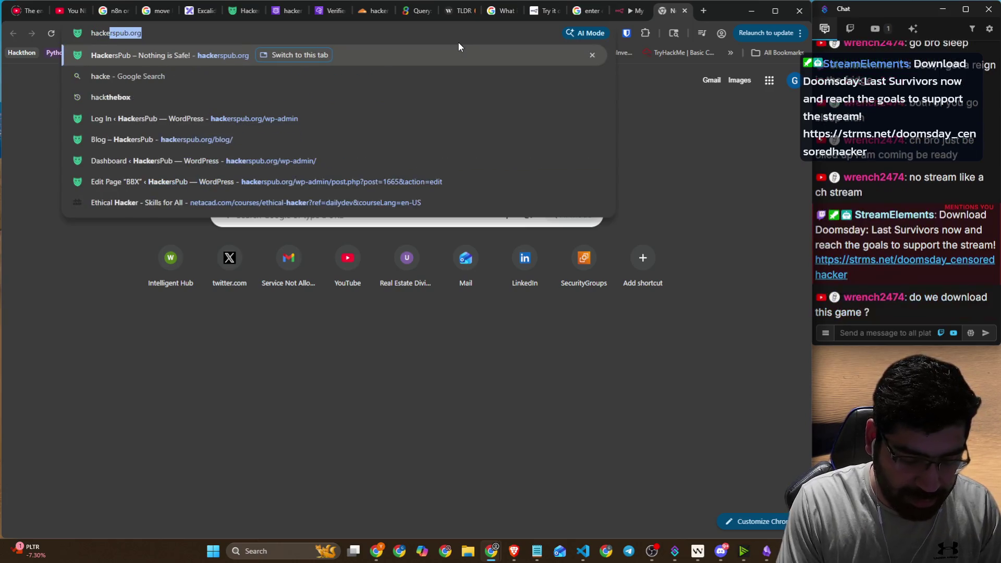
key(BackSpace)
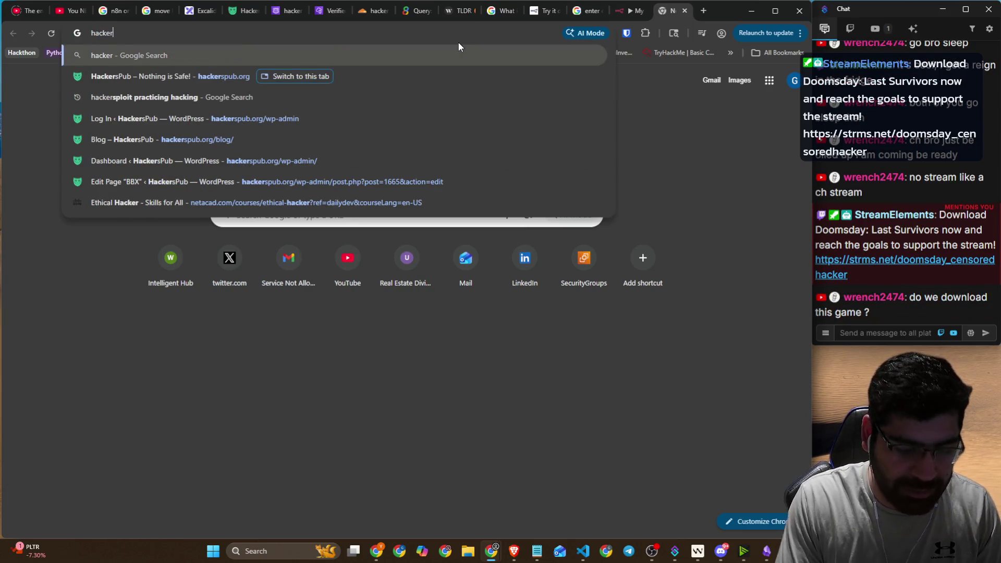
text(news)
key(Return)
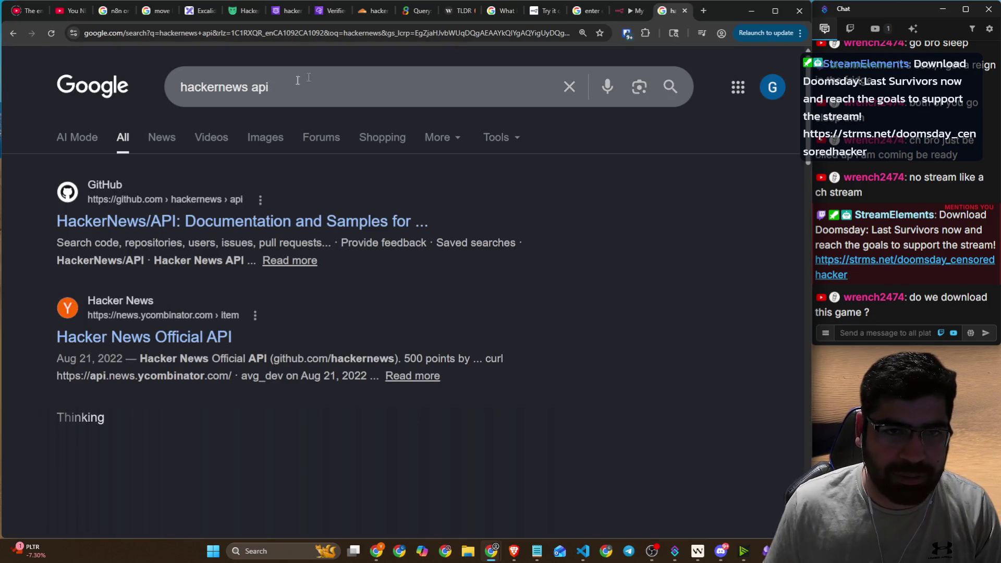
click(270, 87)
double_click(261, 87)
drag(260, 87, 181, 89)
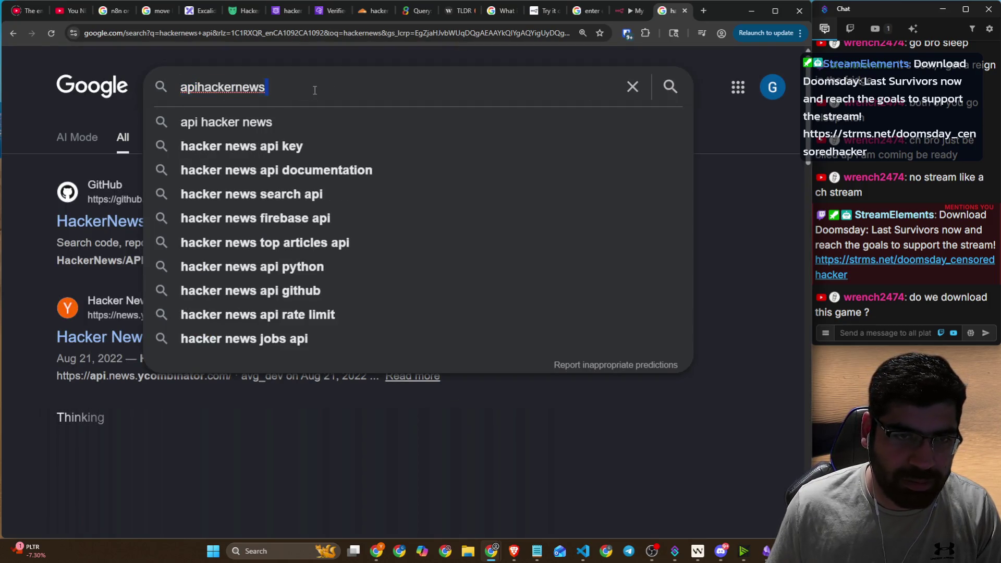
key(ctrl+a)
- Search Google for 'top rss feeds for cyber security'
text(top)
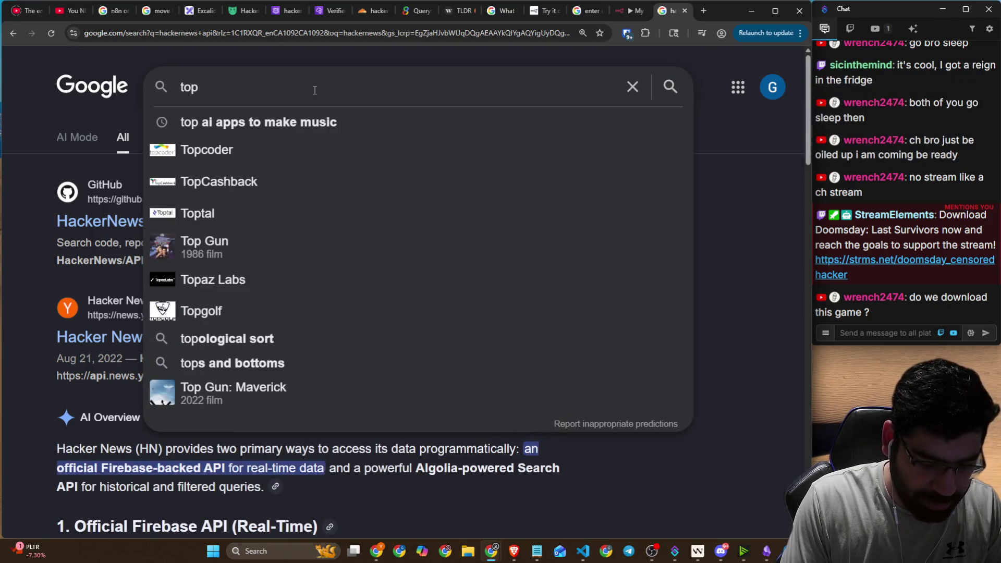
key(BackSpace)
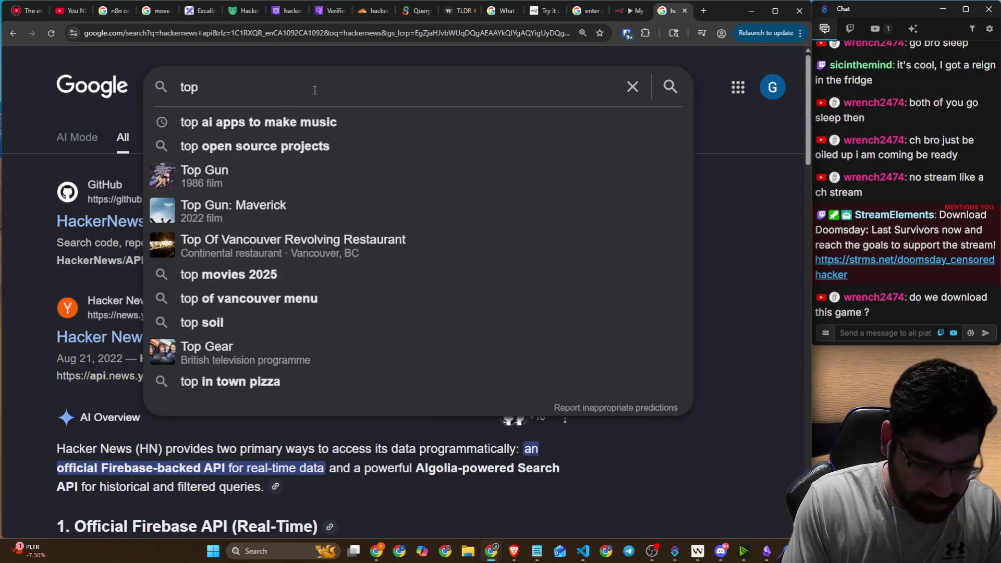
text(new)
key(BackSpace)
key(BackSpace)
key(BackSpace)
text(r)
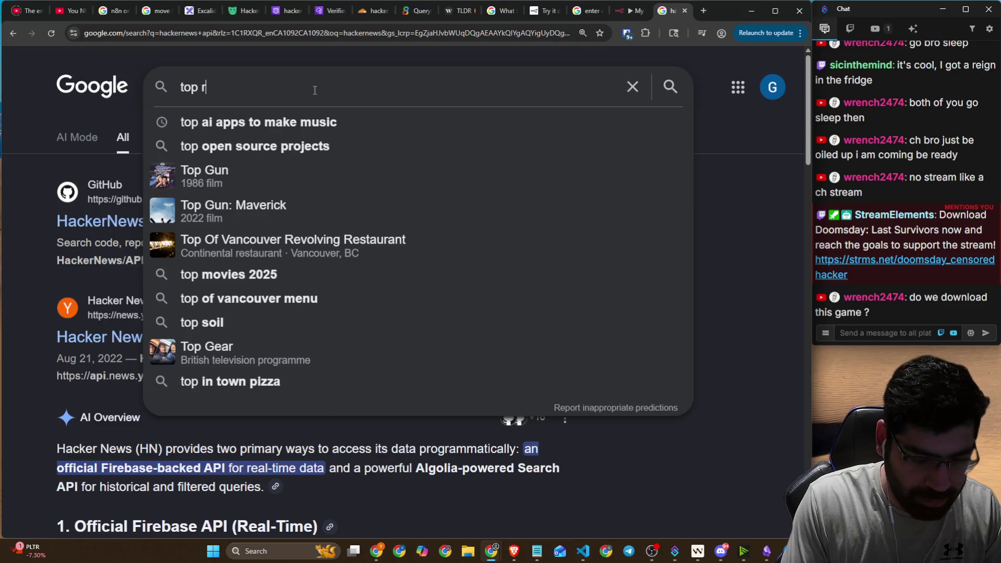
text(ss feeds )
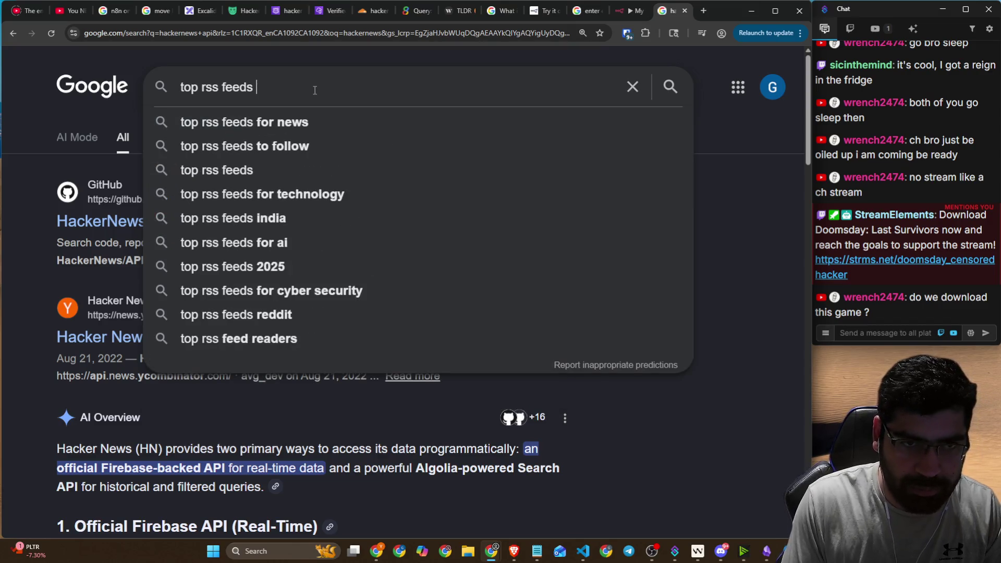
text(for )
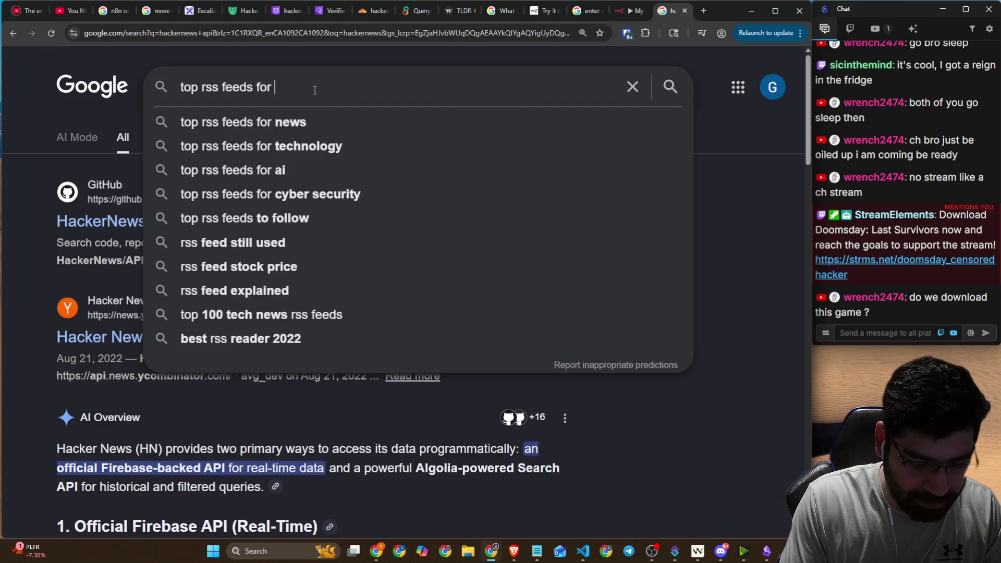
text(cyber security)
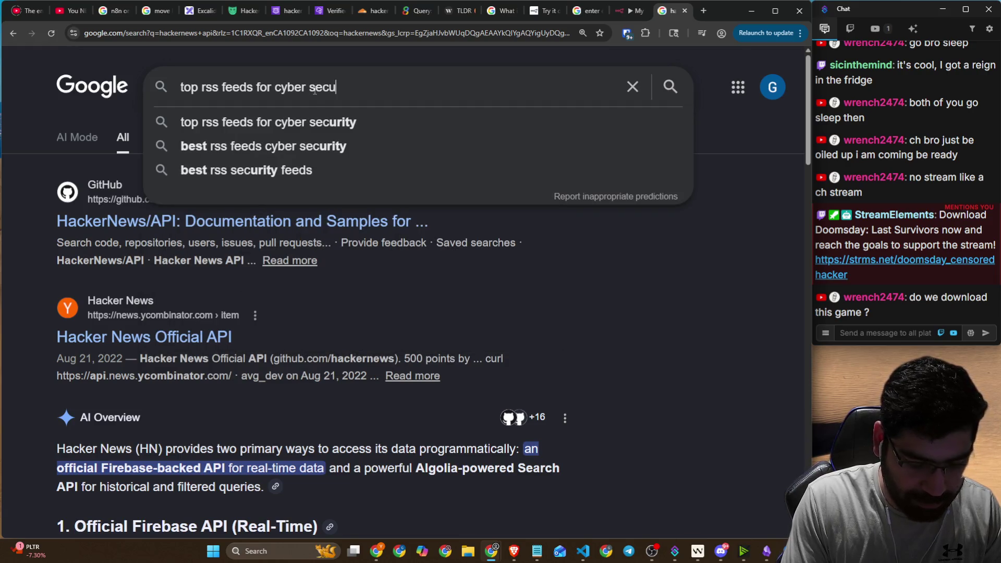
click(294, 121)
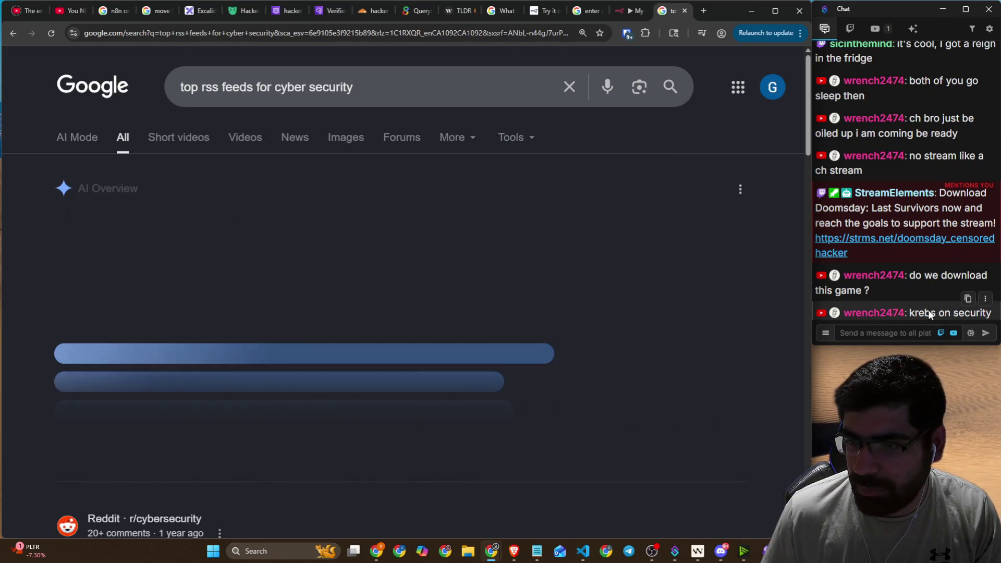
- Copy 'krebs on security' from the chat and paste it into a new tab
click(997, 316)
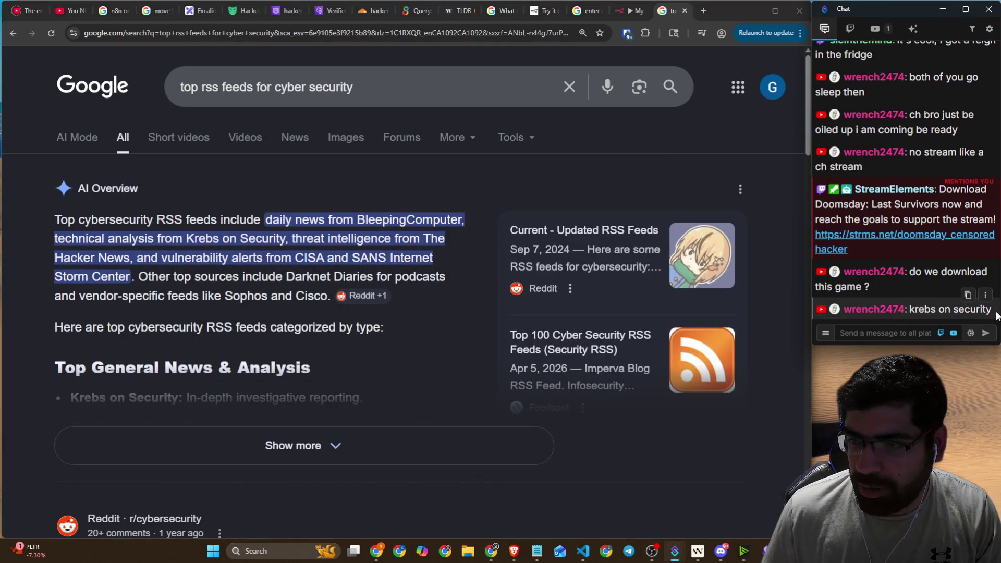
click(968, 295)
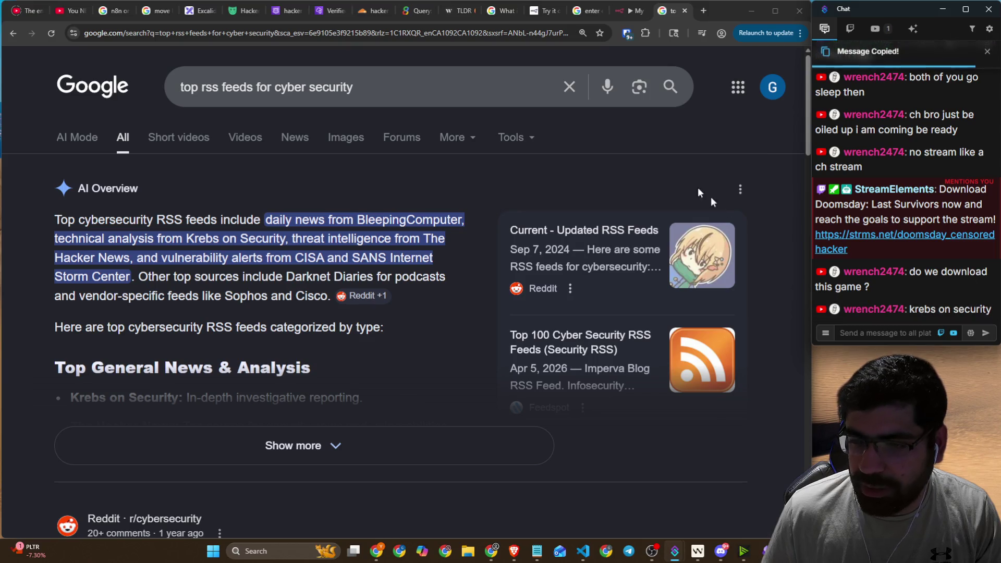
click(701, 11)
key(ctrl+v)
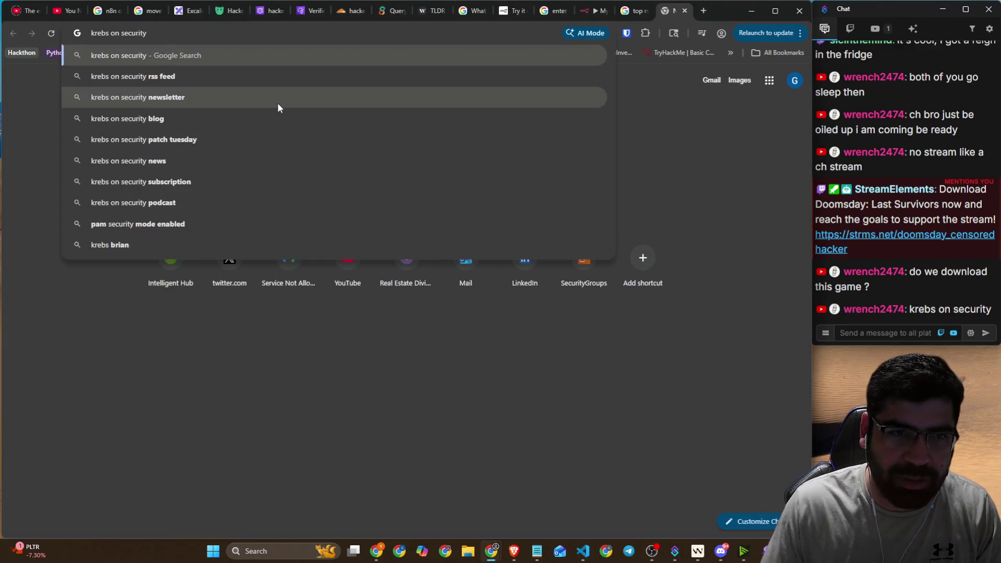
- Search for Krebs on Security and open its website, scrolling through the page
key(Return)
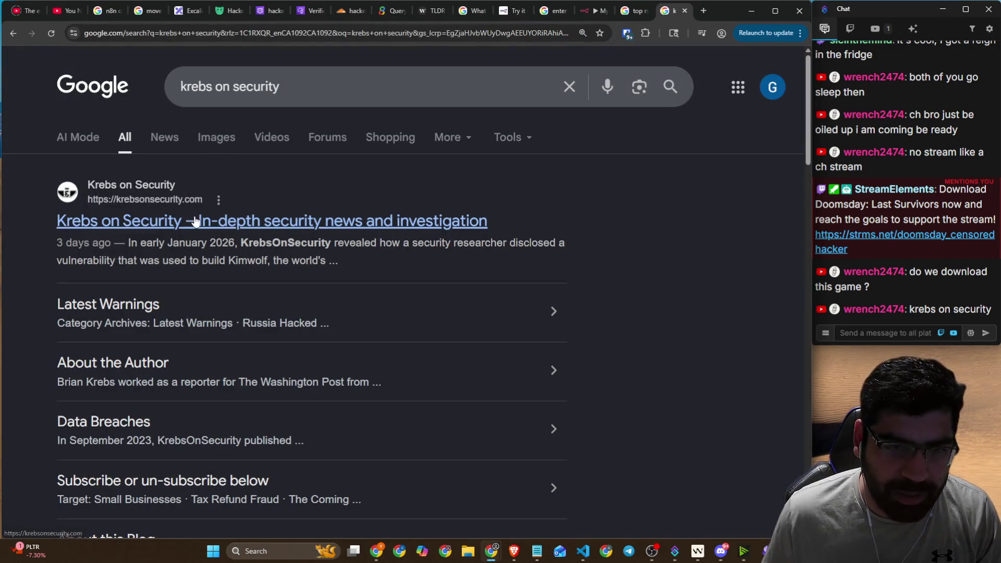
click(198, 221)
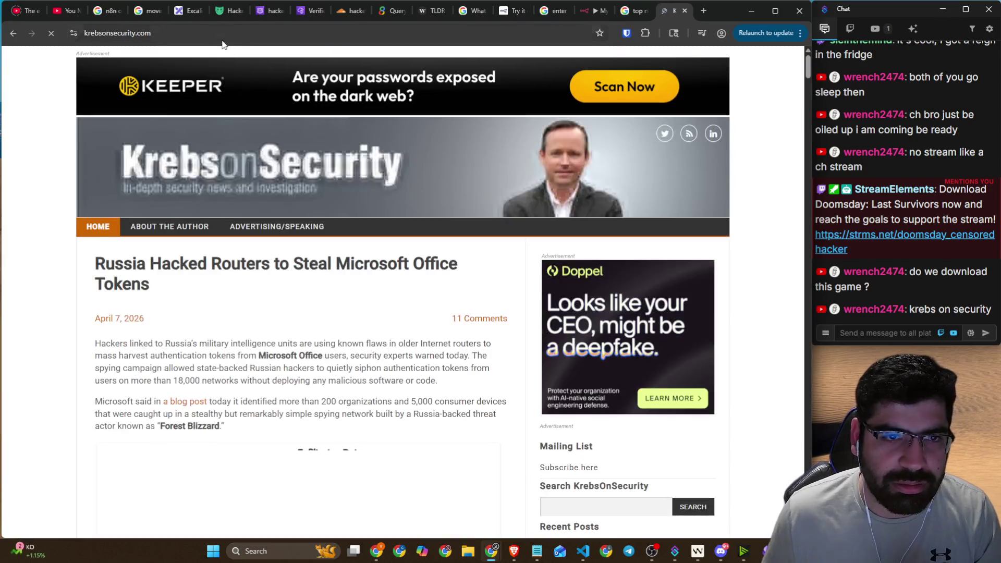
click(222, 39)
click(284, 311)
scroll(281, 292, down, 5)
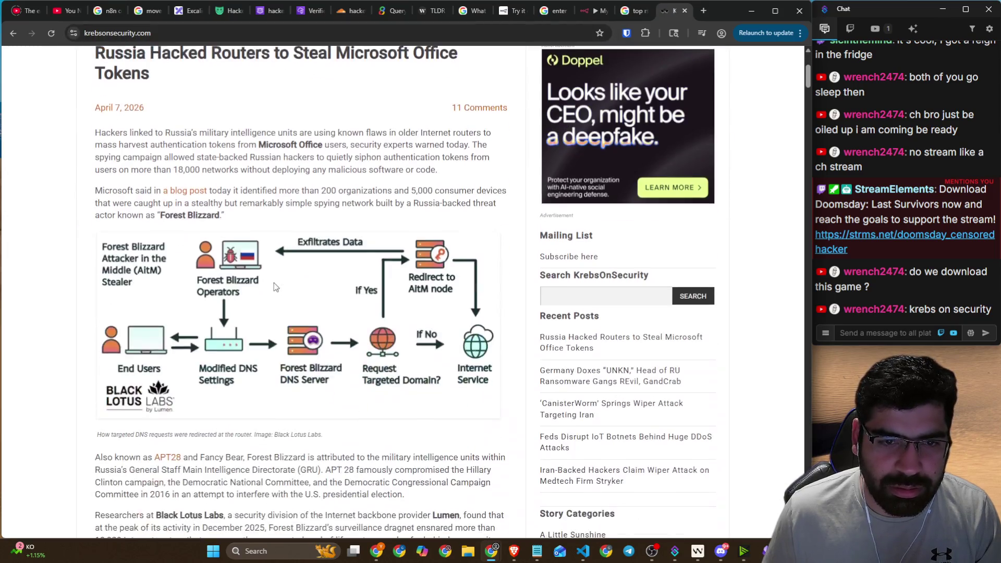
scroll(287, 250, up, 5)
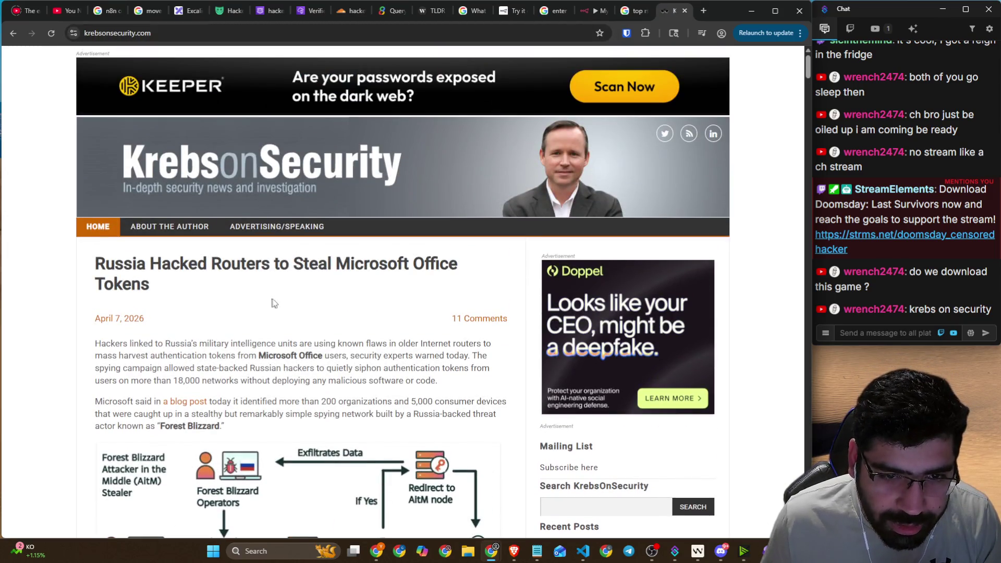
scroll(280, 299, down, 15)
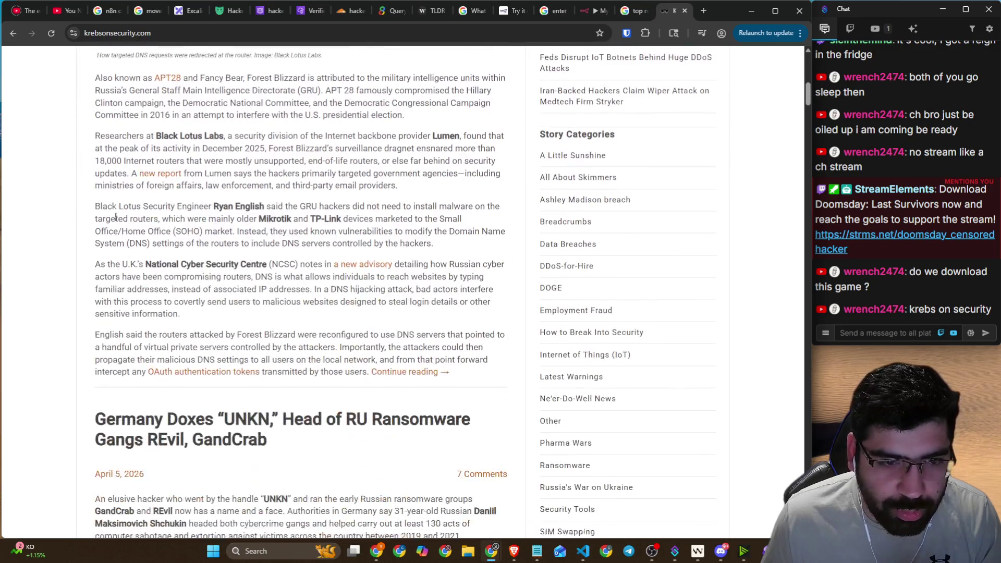
scroll(300, 292, up, 1)
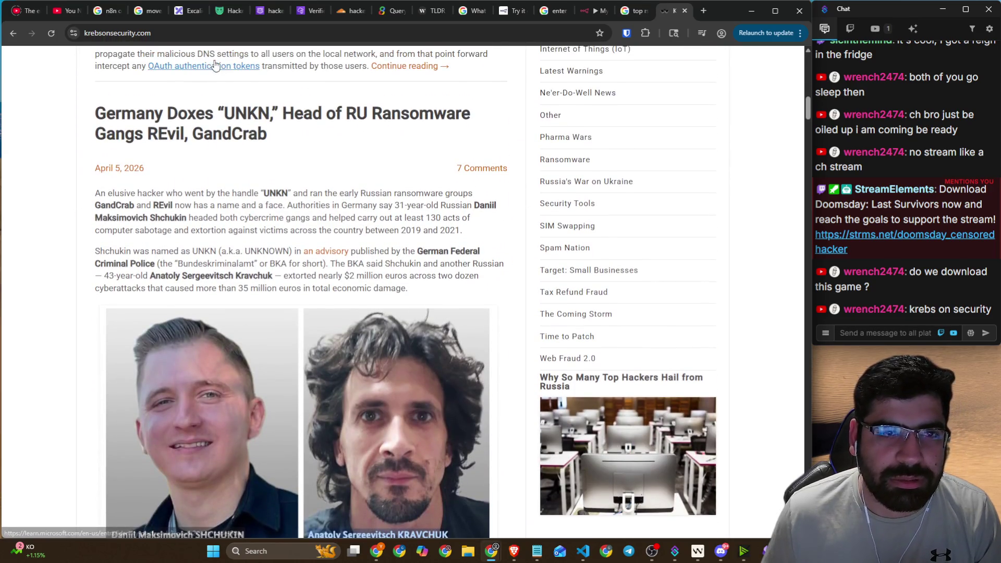
click(221, 32)
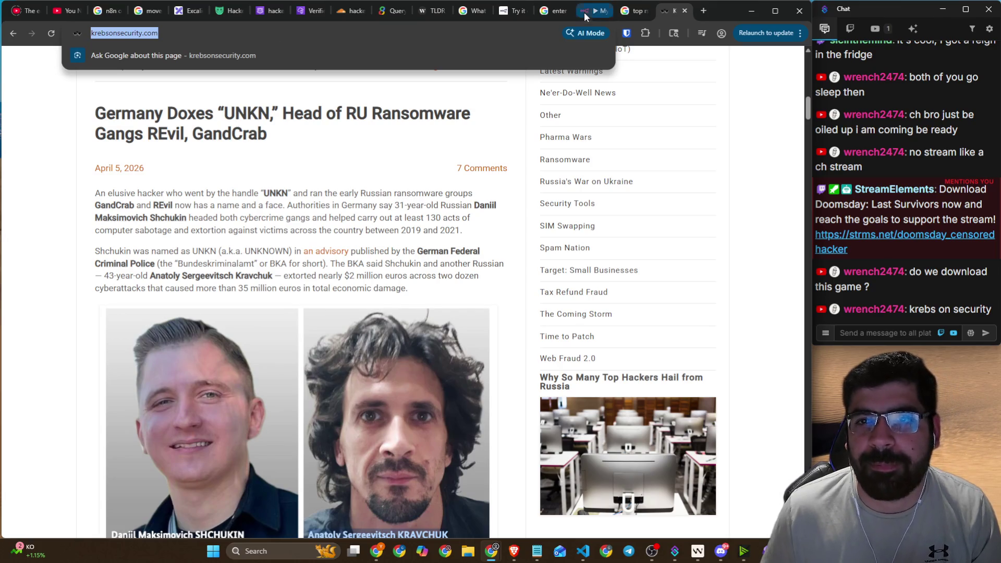
click(584, 12)
click(425, 140)
key(ctrl+v)
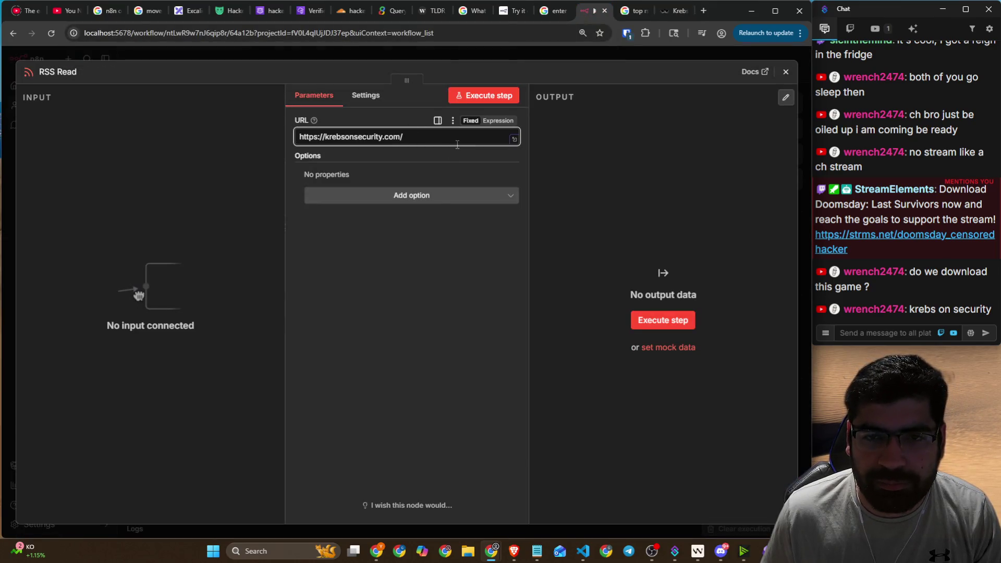
- Browse the RSS Read node's extra options and URL field actions without changing anything
click(406, 202)
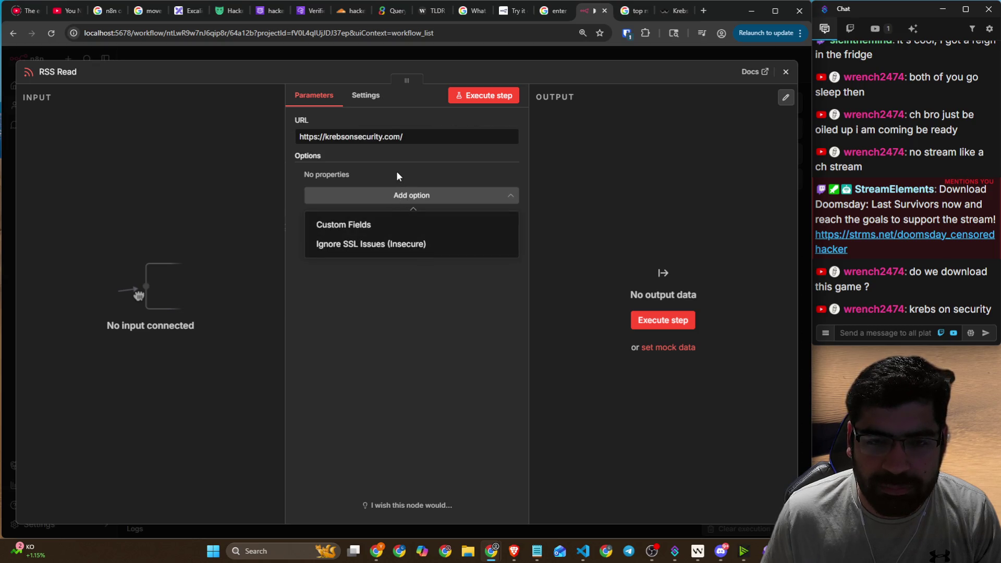
click(398, 176)
click(409, 137)
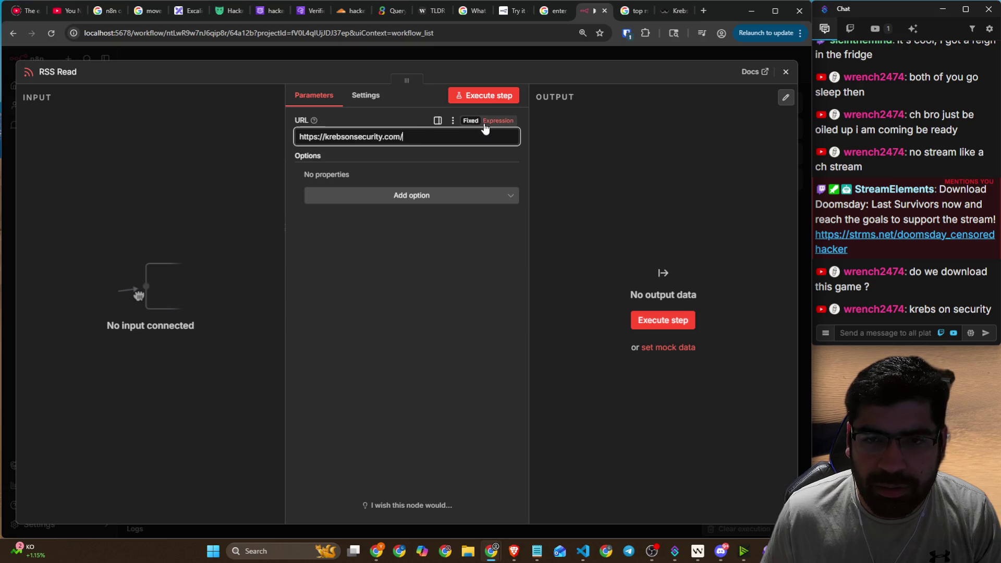
click(453, 121)
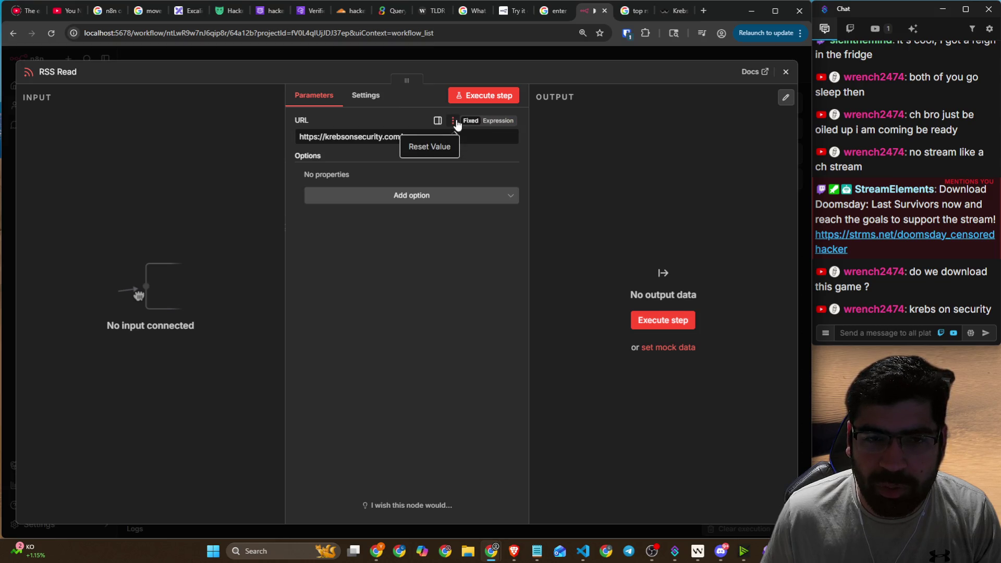
click(500, 166)
- Check the node's Settings, then run RSS Read, which fails with an invalid-character error
click(375, 98)
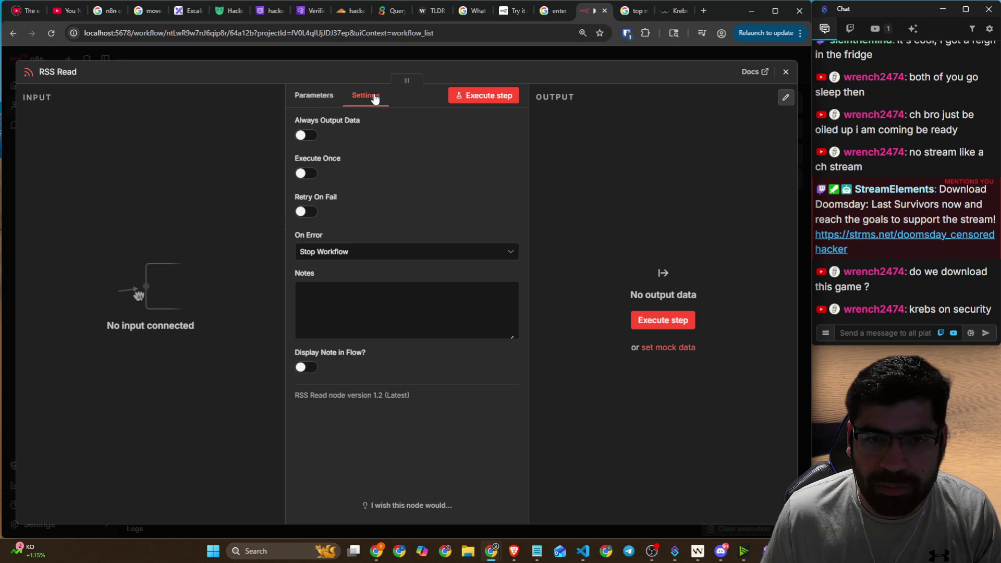
click(309, 97)
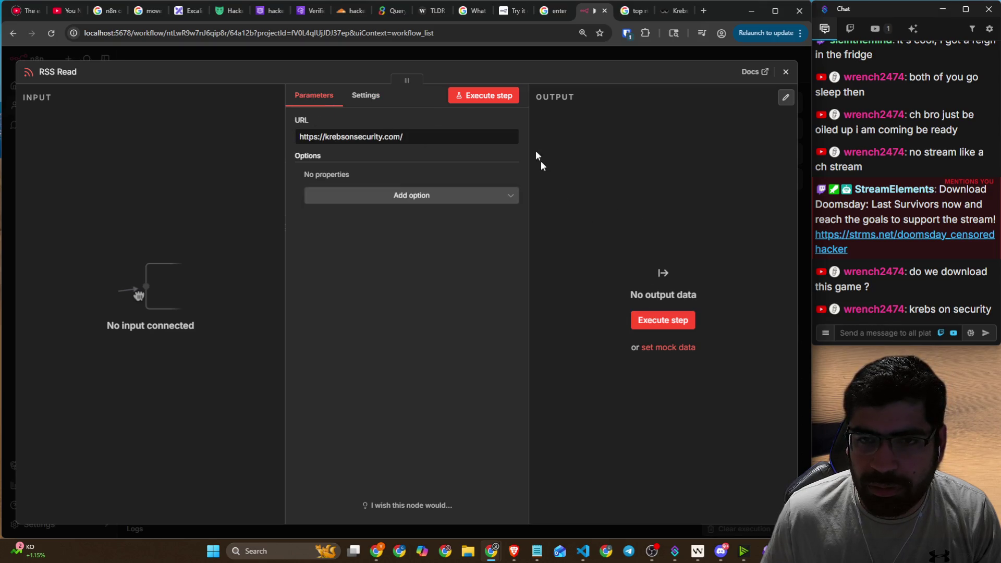
click(489, 99)
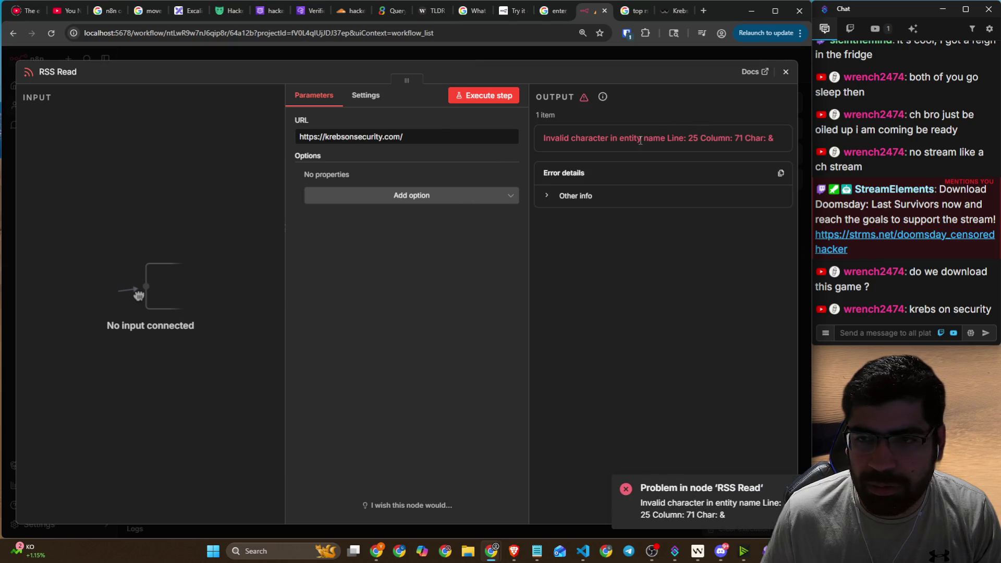
- Copy 'schneier on security' from the chat and search it in the Google tab
click(364, 107)
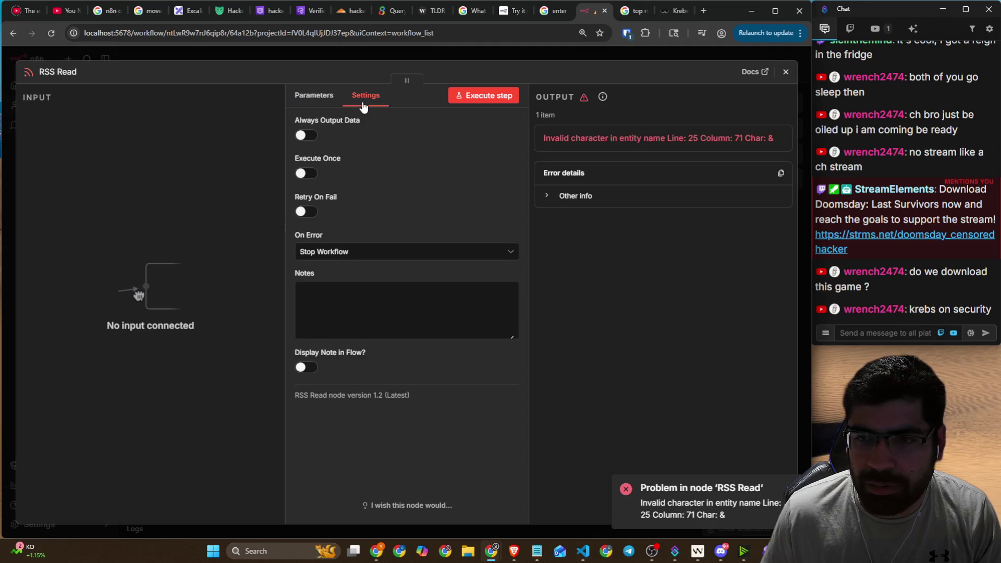
click(327, 106)
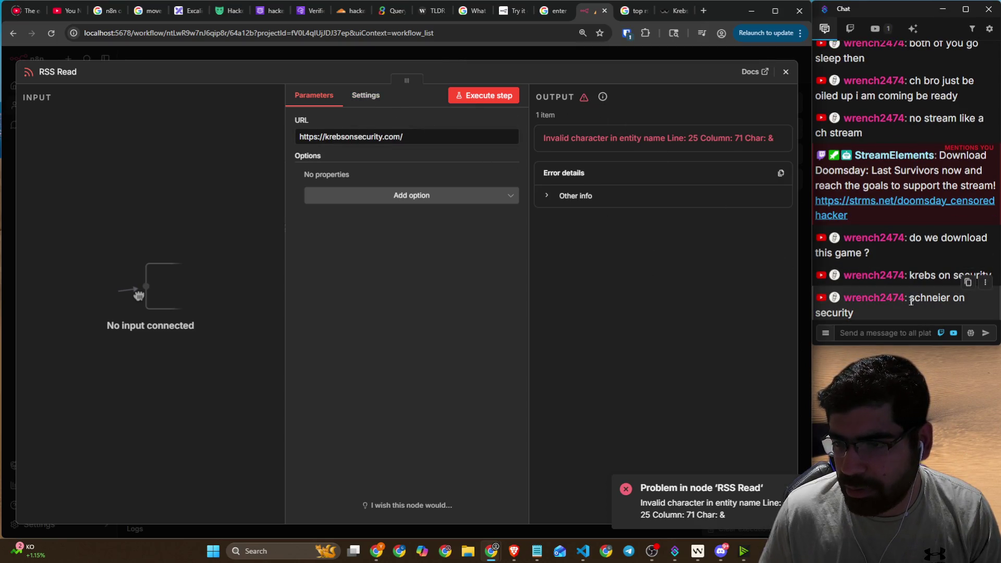
drag(910, 300, 921, 313)
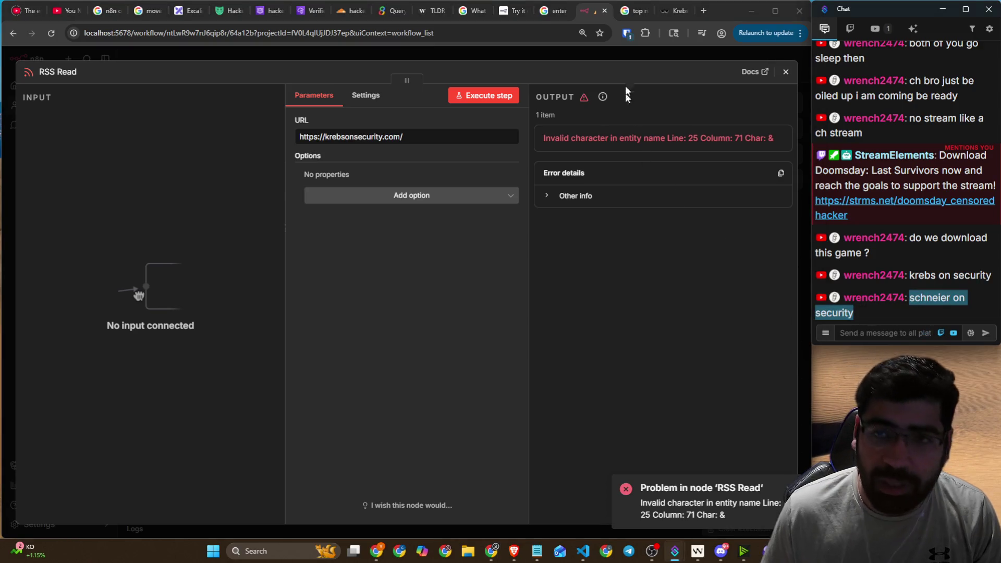
click(633, 11)
click(515, 33)
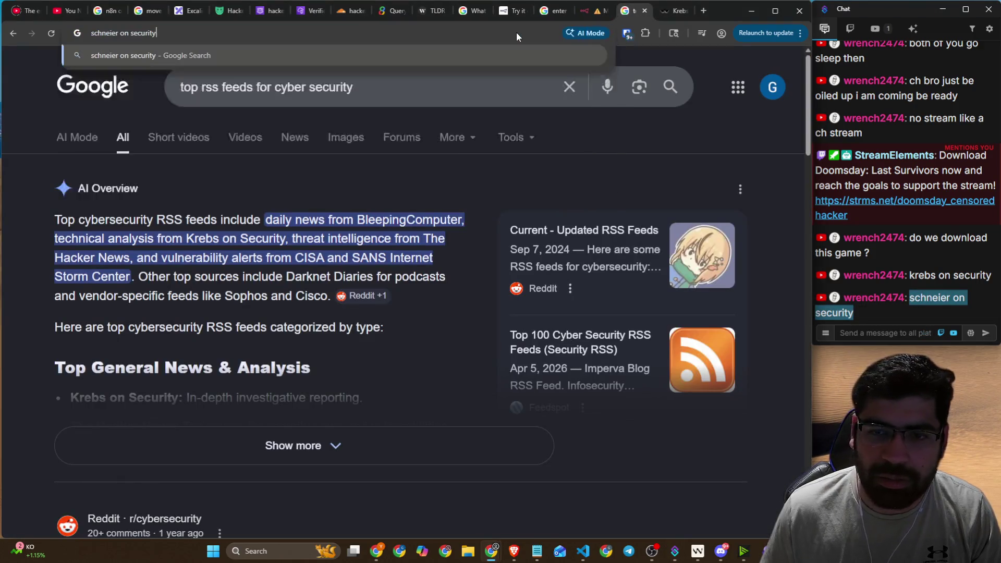
key(ctrl+v)
key(Return)
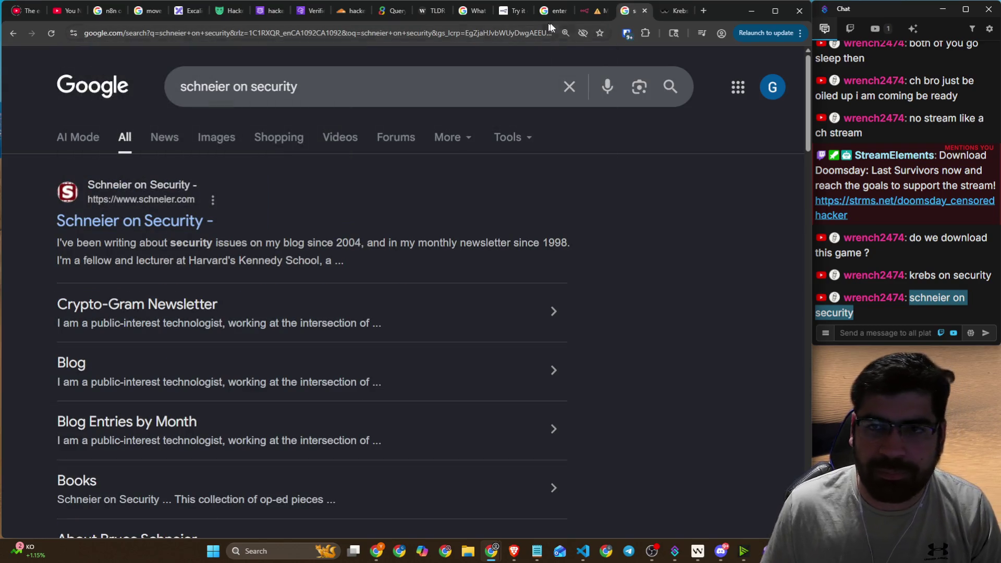
- Back in n8n, expand the RSS Read error's other info details
click(585, 11)
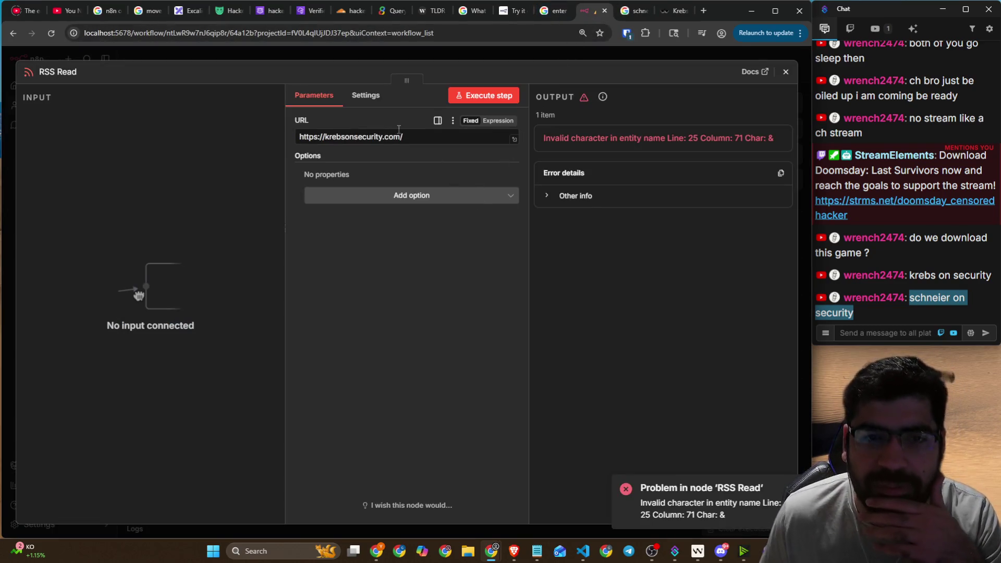
click(453, 121)
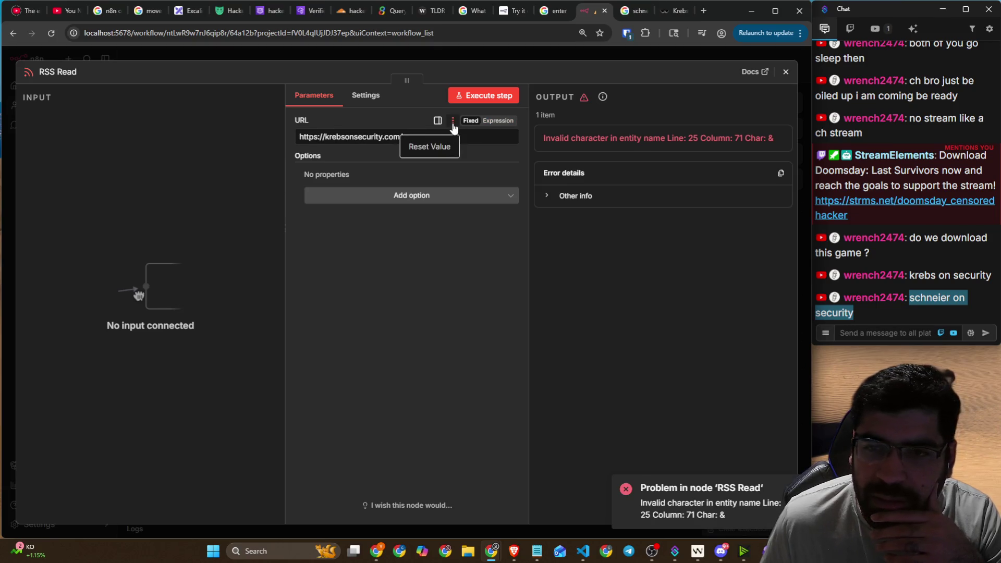
click(549, 196)
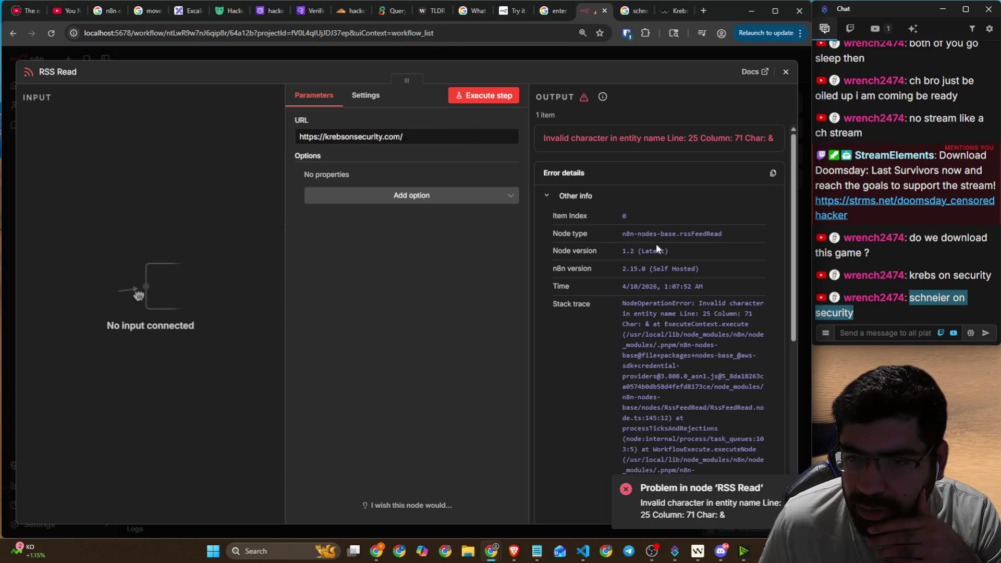
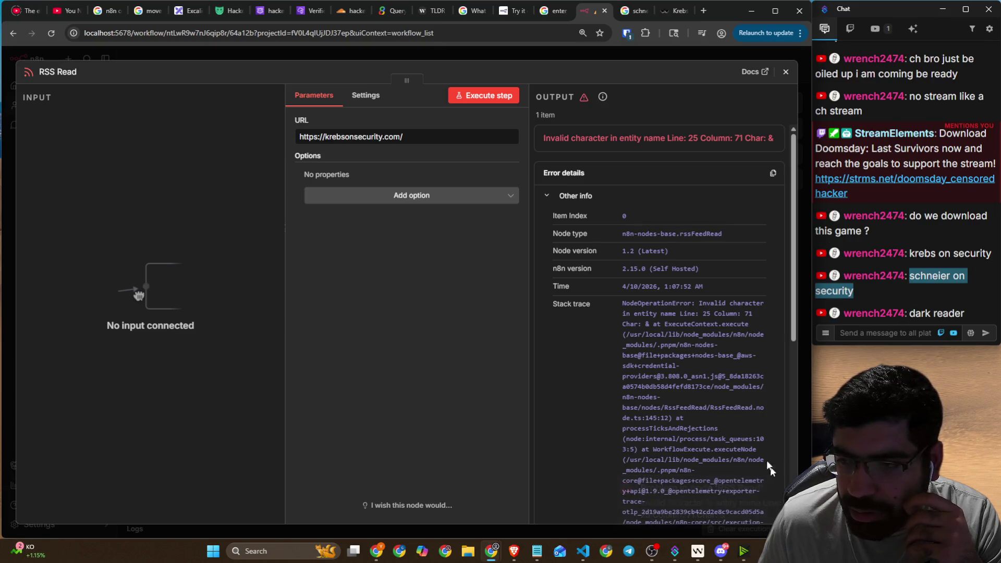
- Re-run the Krebs on Security RSS Read node, which fails again with the invalid character error
scroll(659, 365, down, 3)
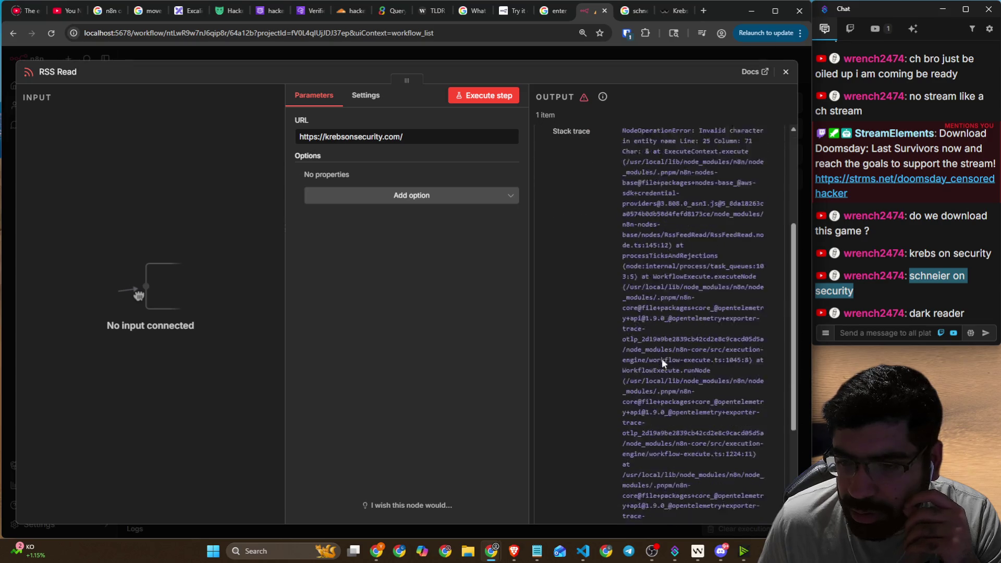
scroll(649, 334, up, 3)
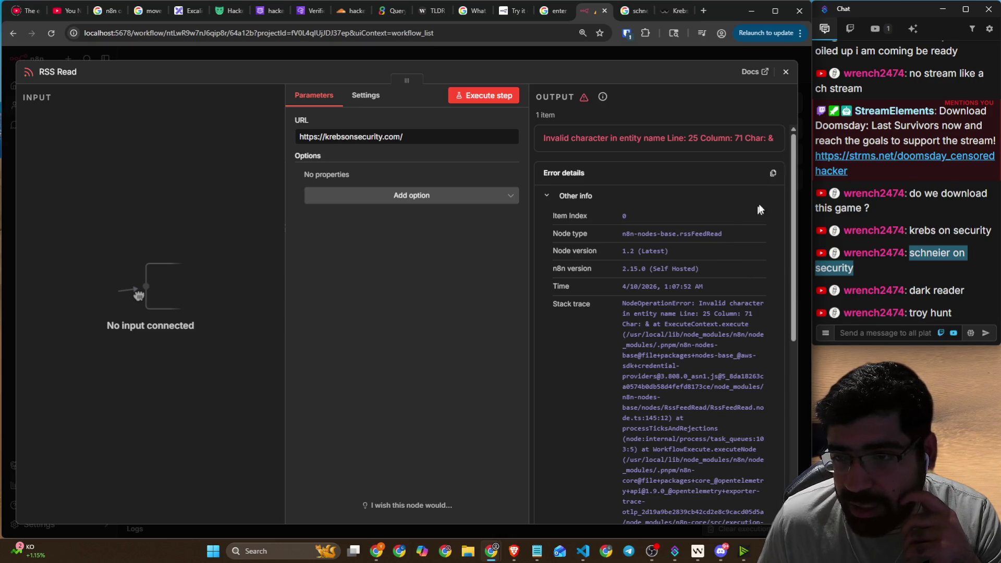
click(483, 99)
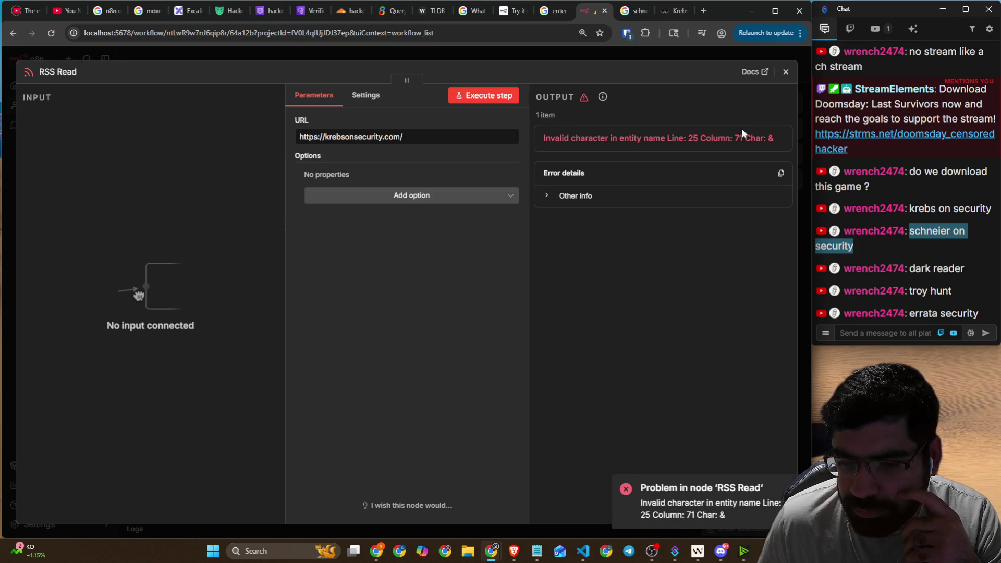
click(375, 98)
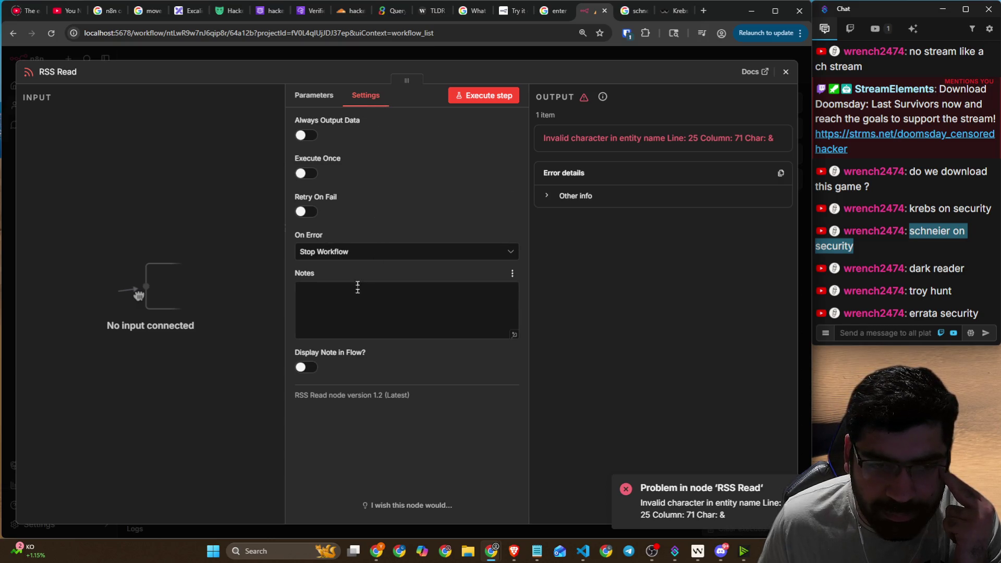
click(317, 104)
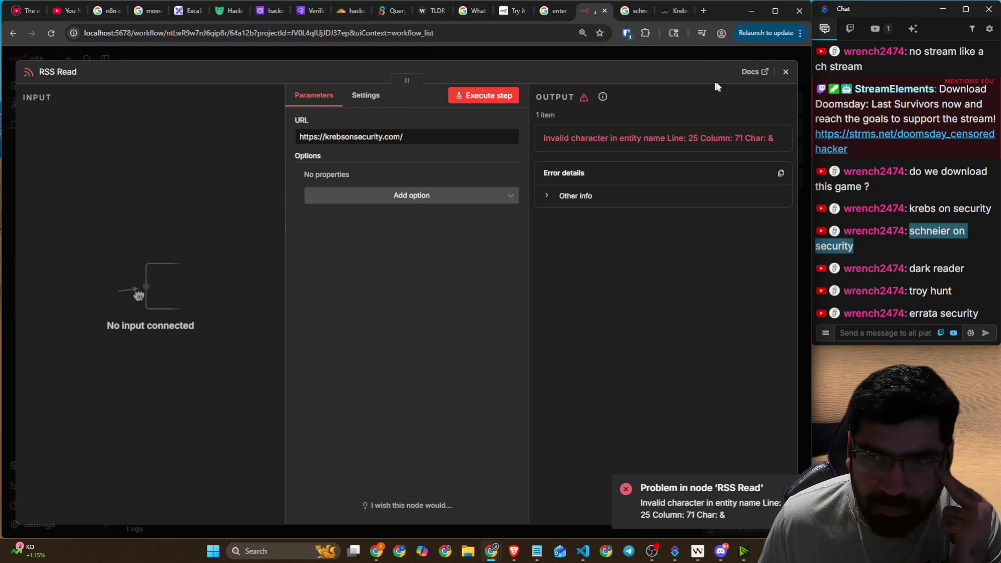
click(785, 71)
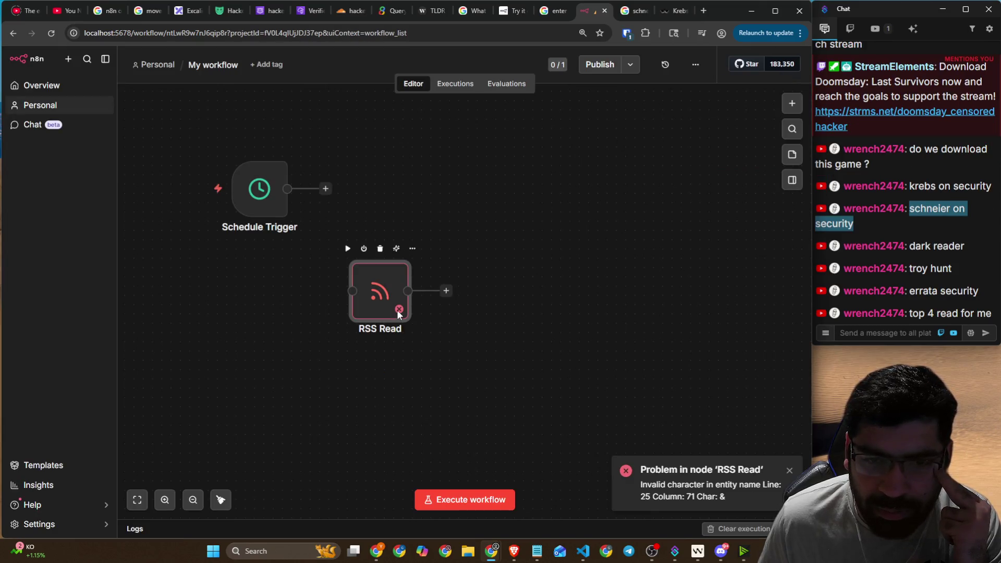
click(380, 249)
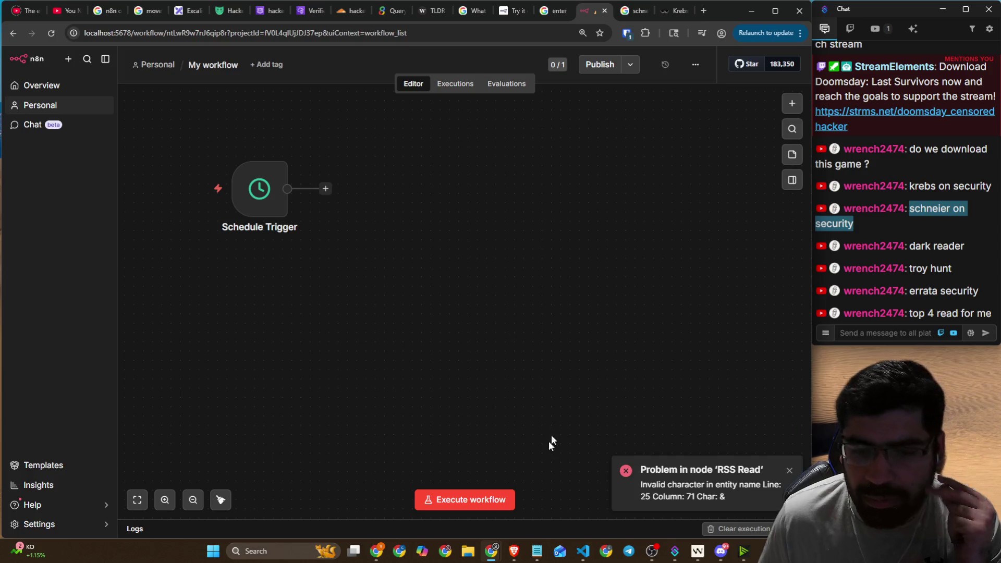
click(791, 104)
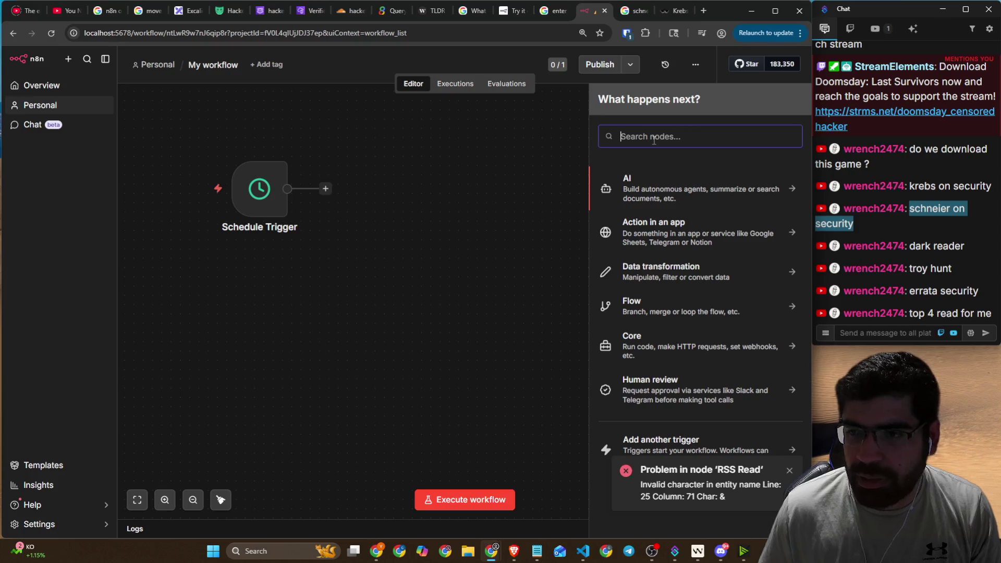
text(rss)
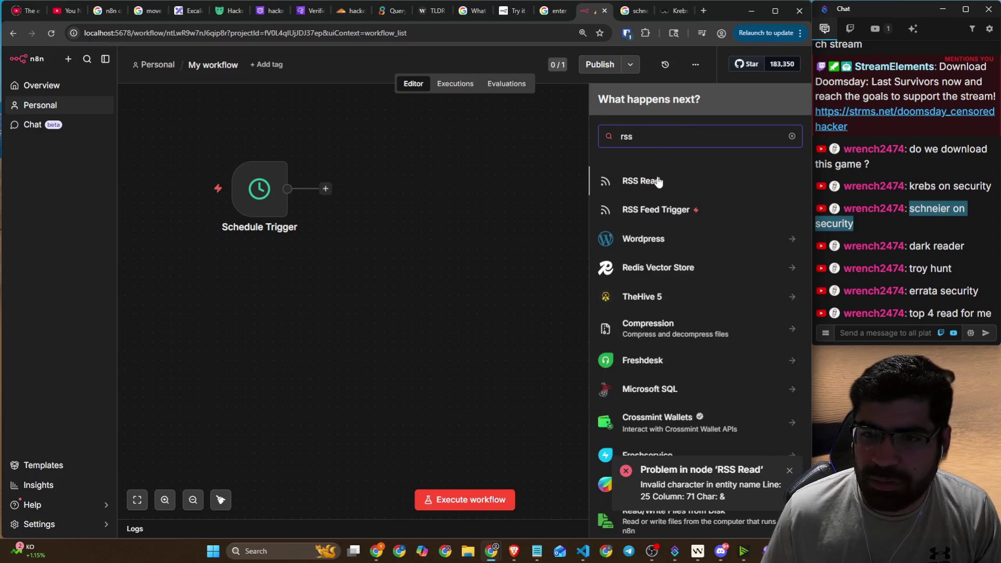
click(647, 181)
click(386, 137)
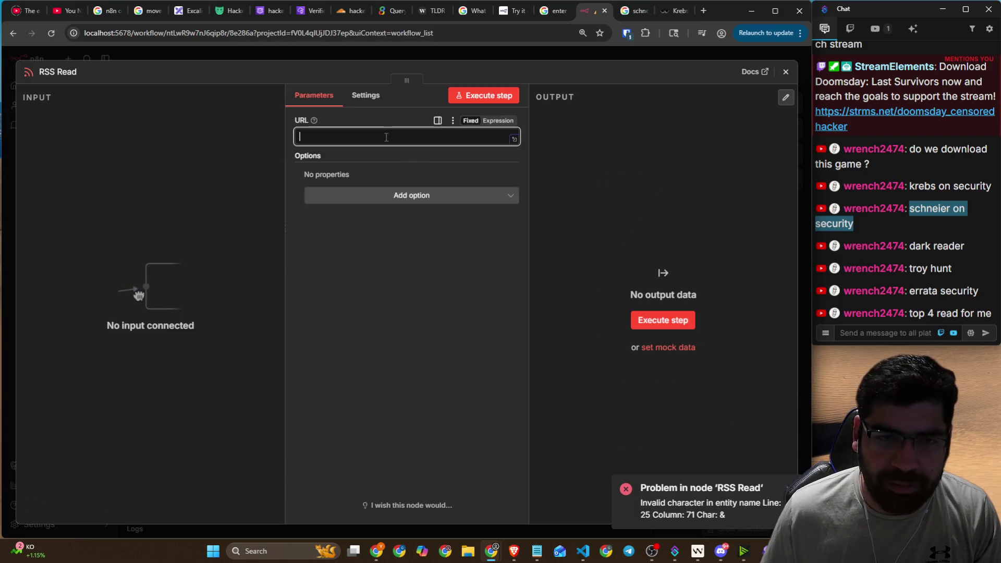
text(schneier on security)
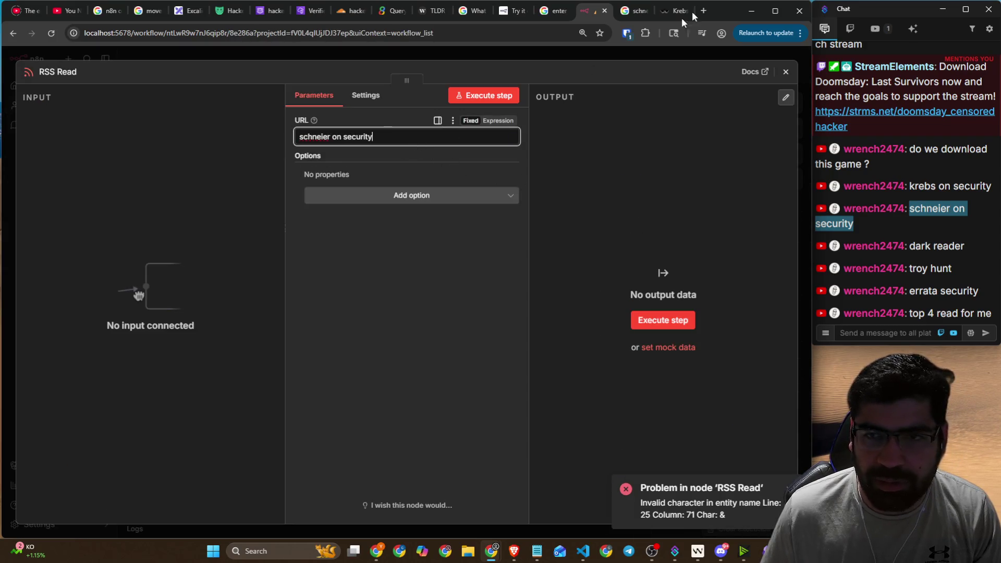
click(676, 11)
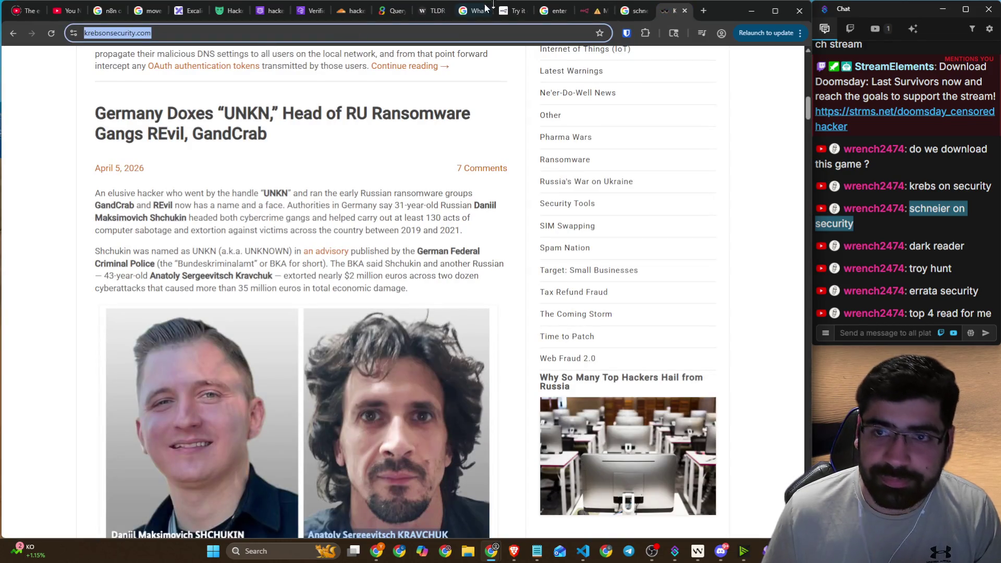
click(589, 10)
key(ctrl+a)
text(https://krebsonsecurity.com/)
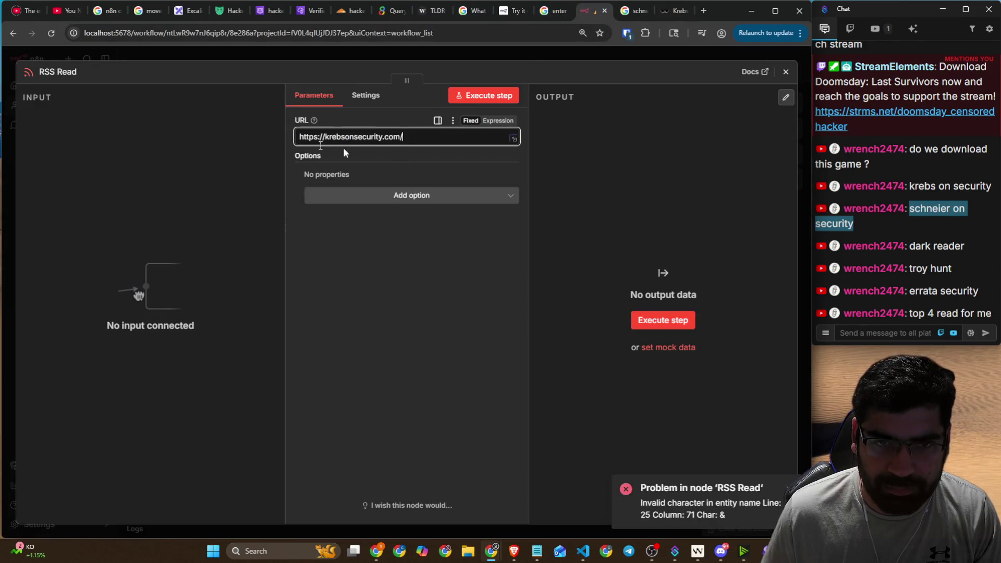
- Run the new node, which fails with the invalid character error, and web-search that error text
click(652, 318)
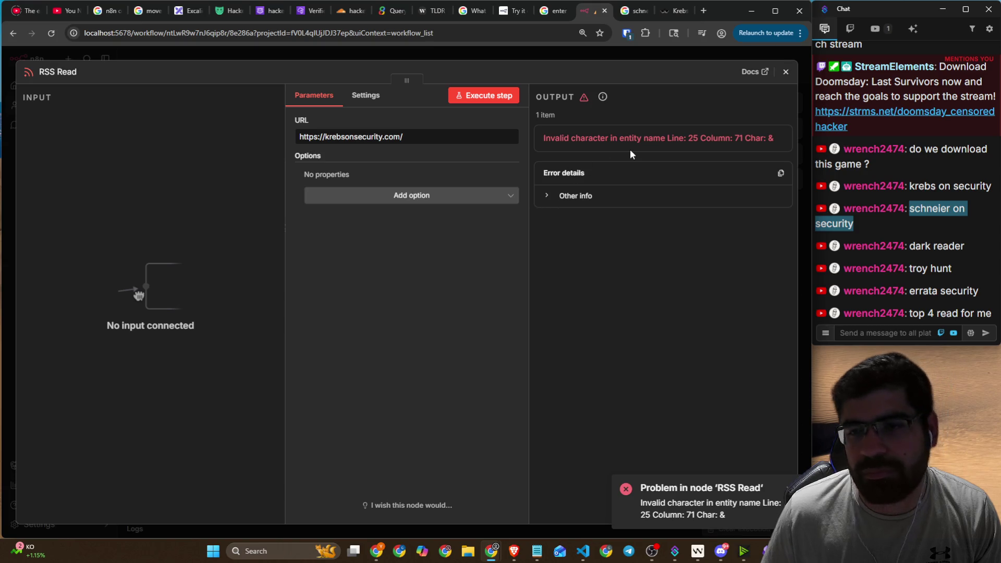
click(368, 99)
click(315, 98)
drag(540, 140, 774, 146)
right_click(730, 139)
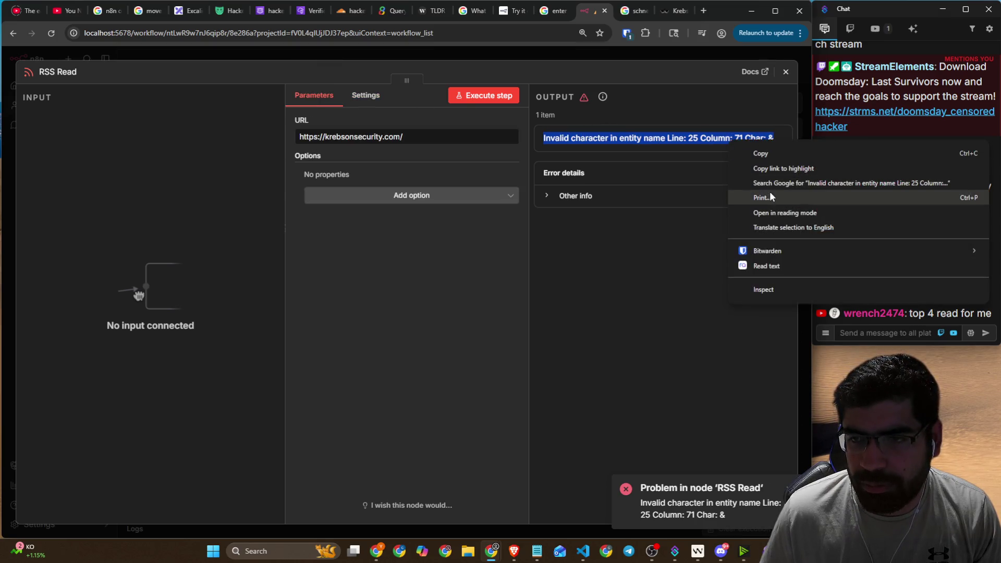
click(772, 183)
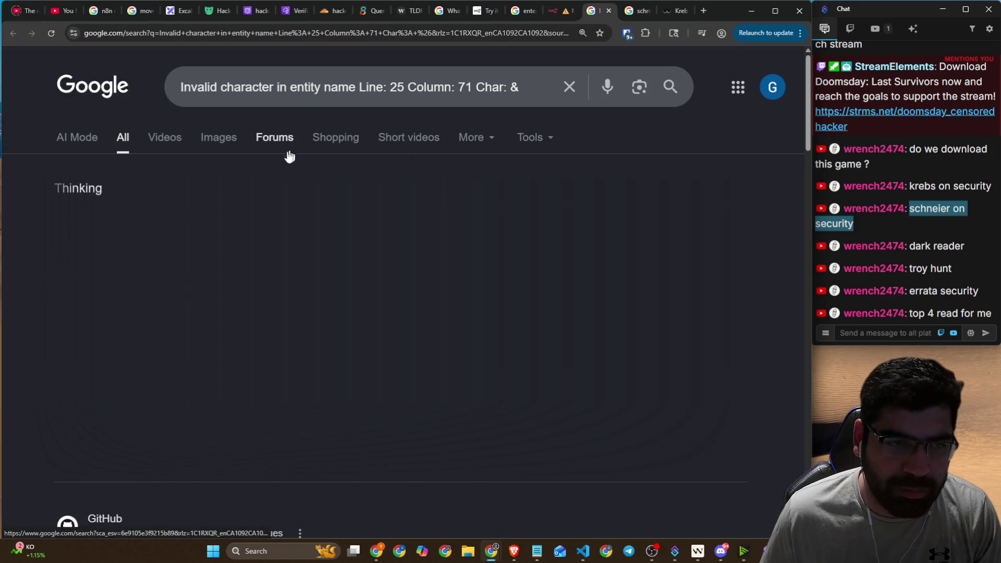
- Expand Google's AI overview, which attributes the error to an unescaped ampersand in the feed
scroll(157, 239, down, 3)
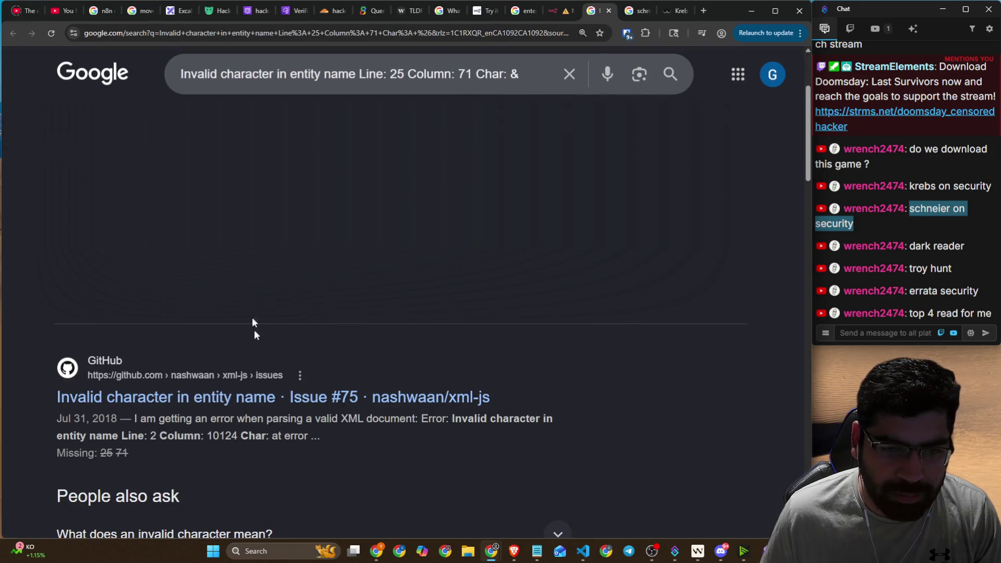
scroll(182, 263, up, 3)
mouse_move(117, 218)
mouse_down()
mouse_move(217, 230)
mouse_move(421, 221)
mouse_up()
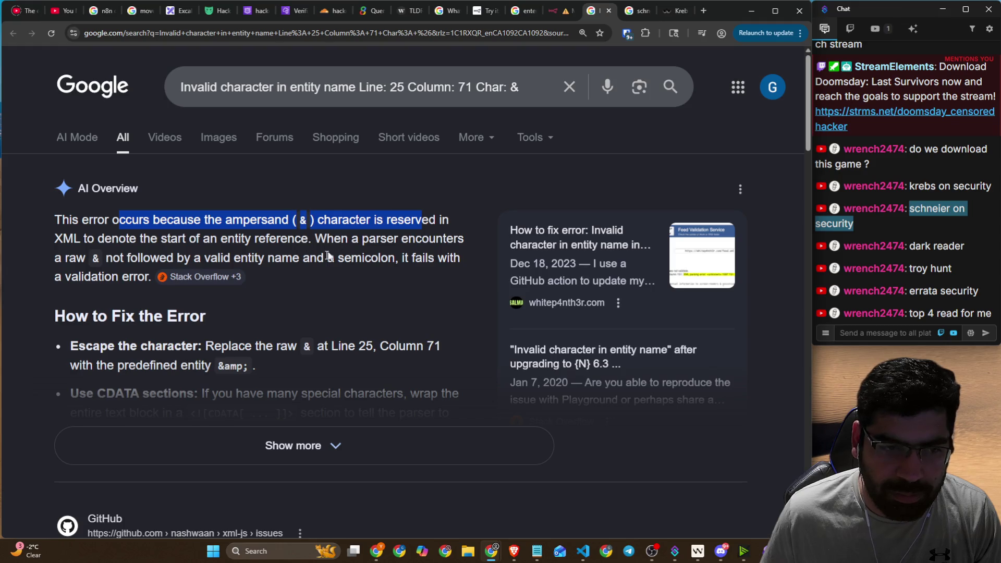
click(259, 441)
scroll(268, 354, down, 2)
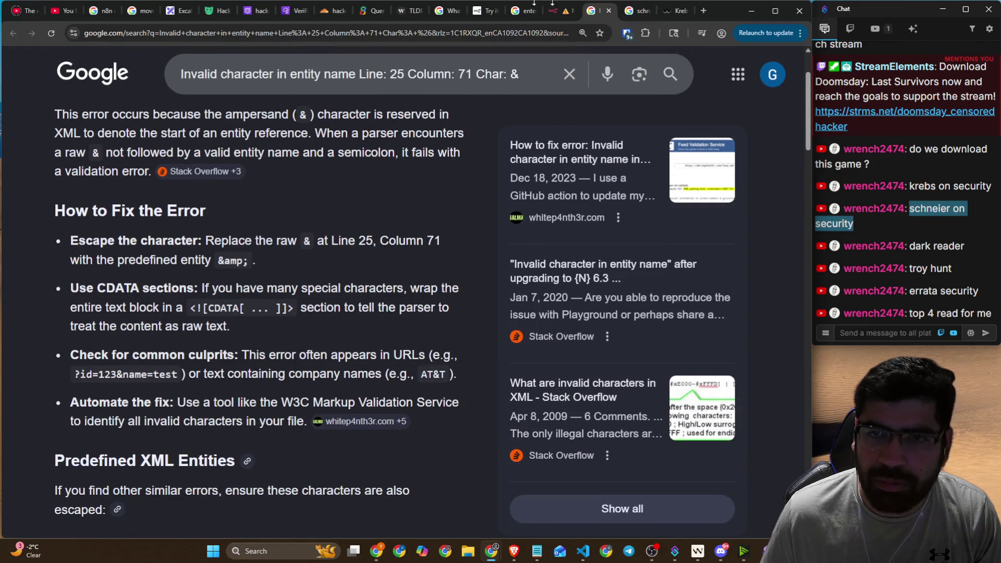
click(63, 10)
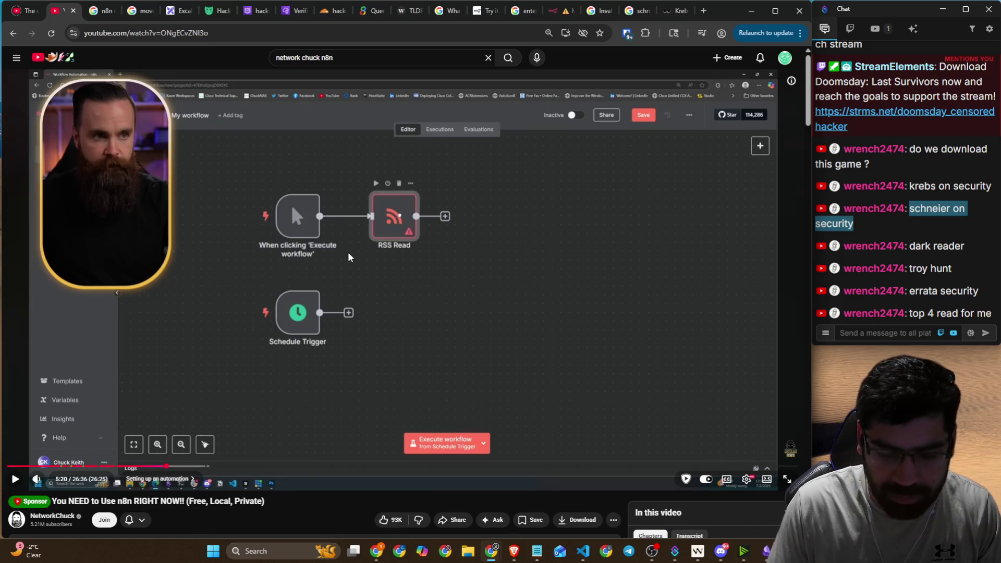
click(348, 252)
key(l)
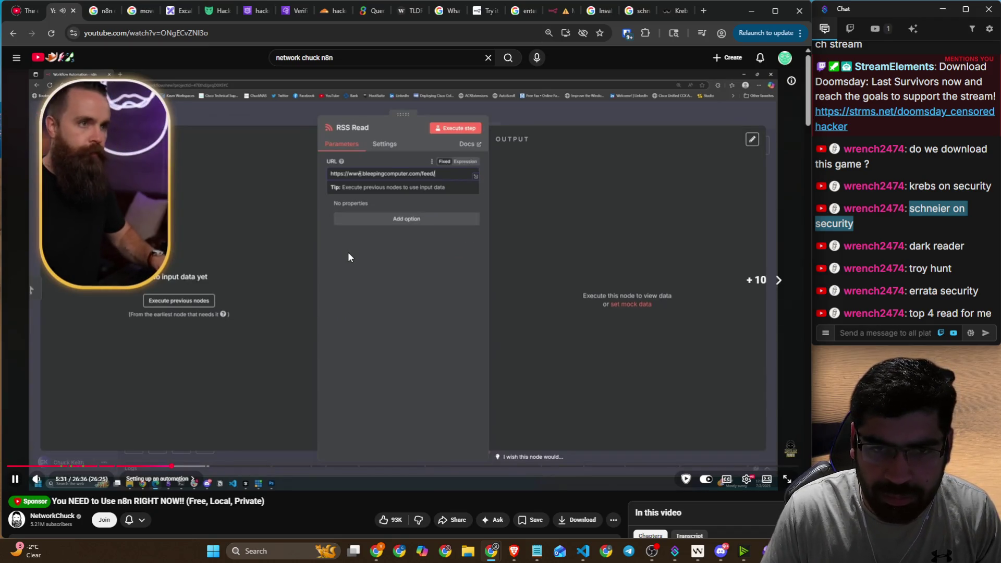
click(349, 252)
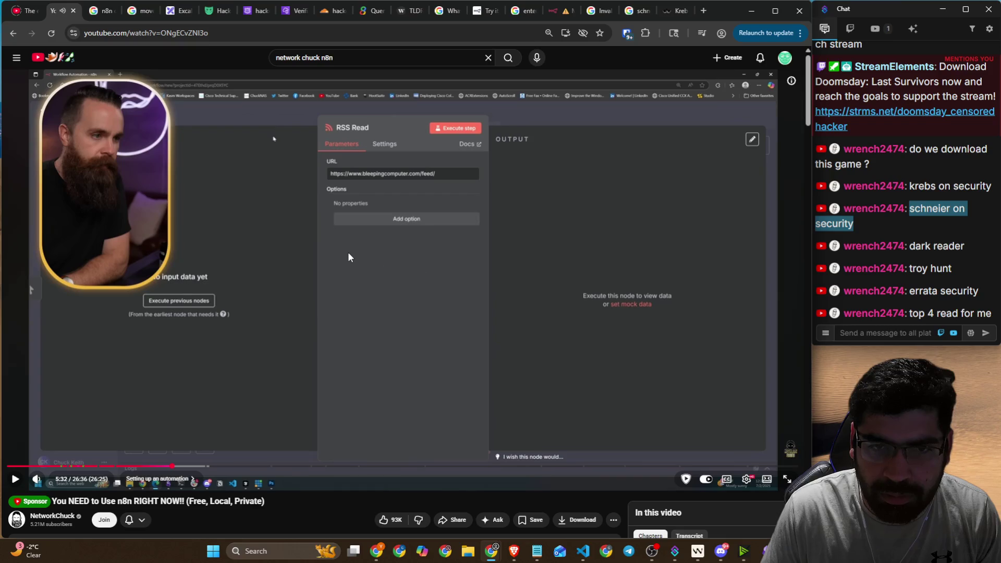
click(348, 252)
click(348, 252)
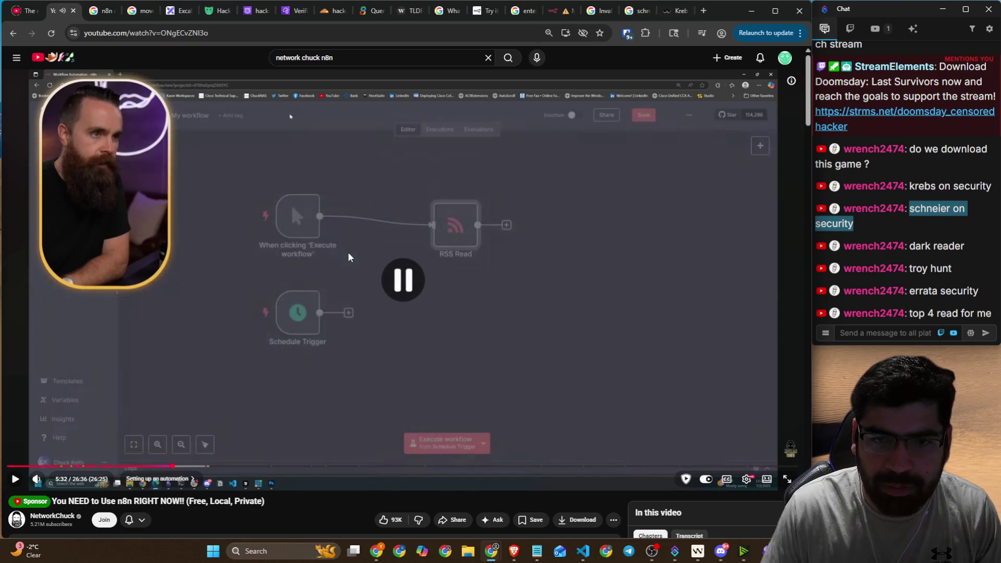
click(677, 11)
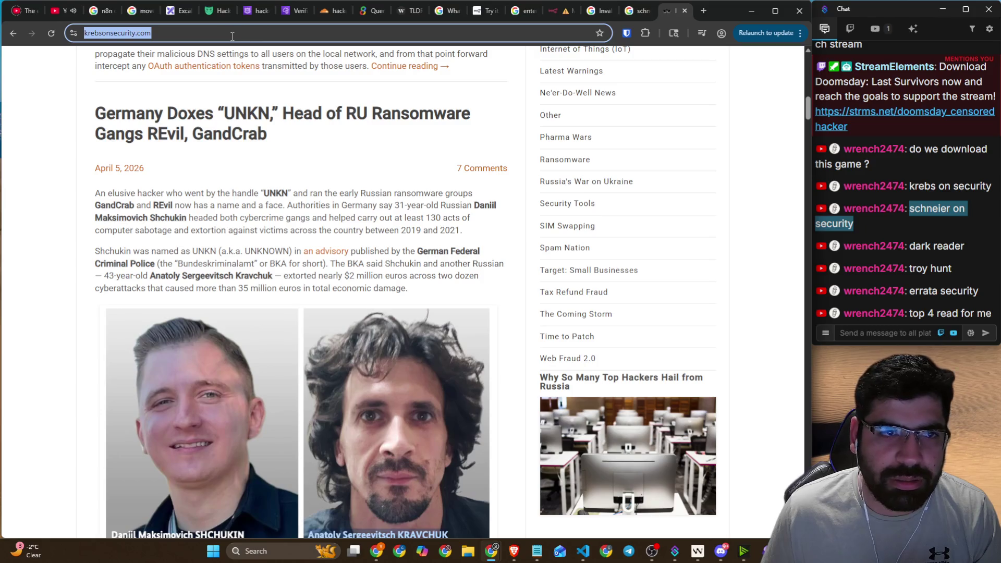
- Search Google for 'krebs on security rss feed' and open the Krebs feed result
click(13, 33)
click(316, 87)
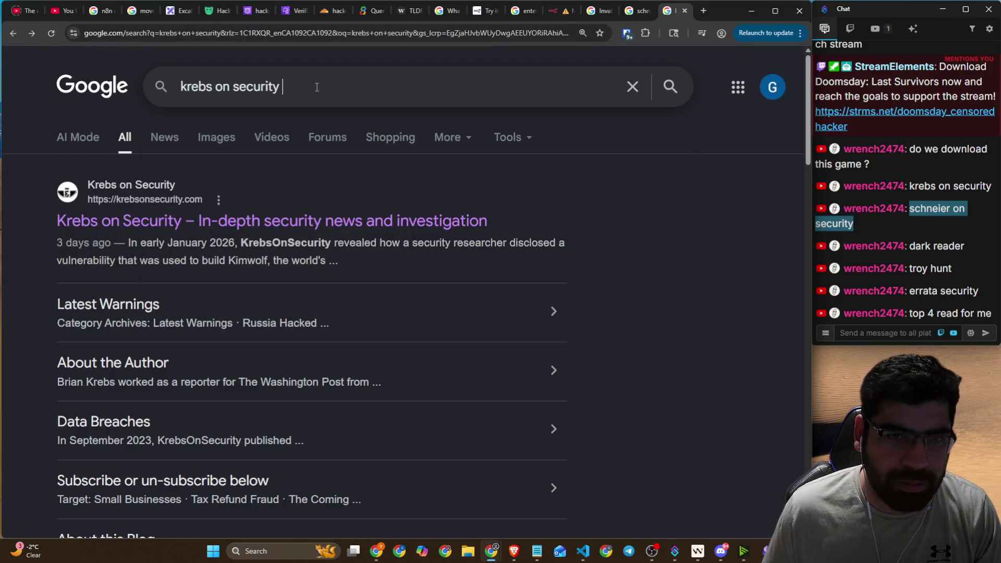
text(rss feed)
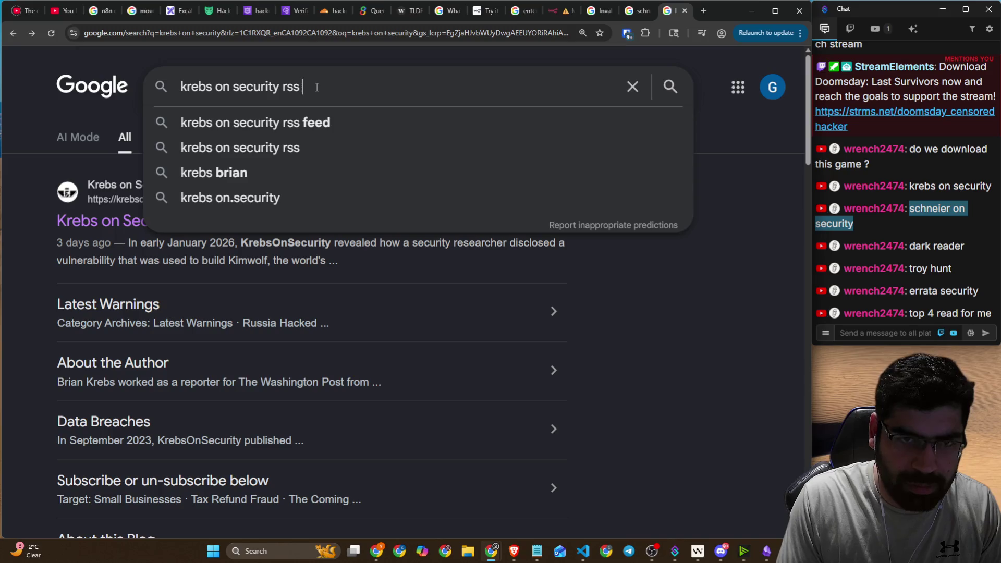
key(Return)
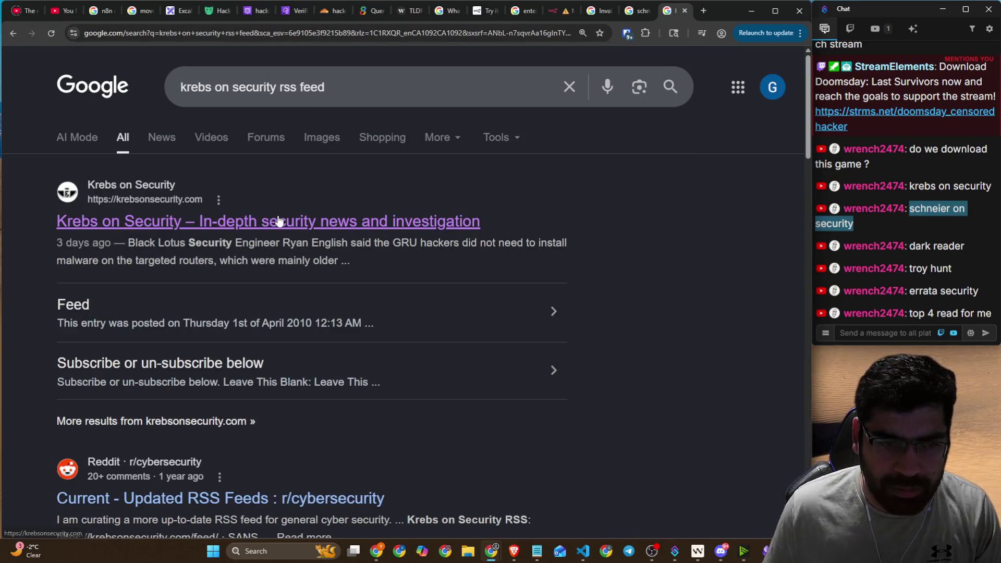
click(84, 306)
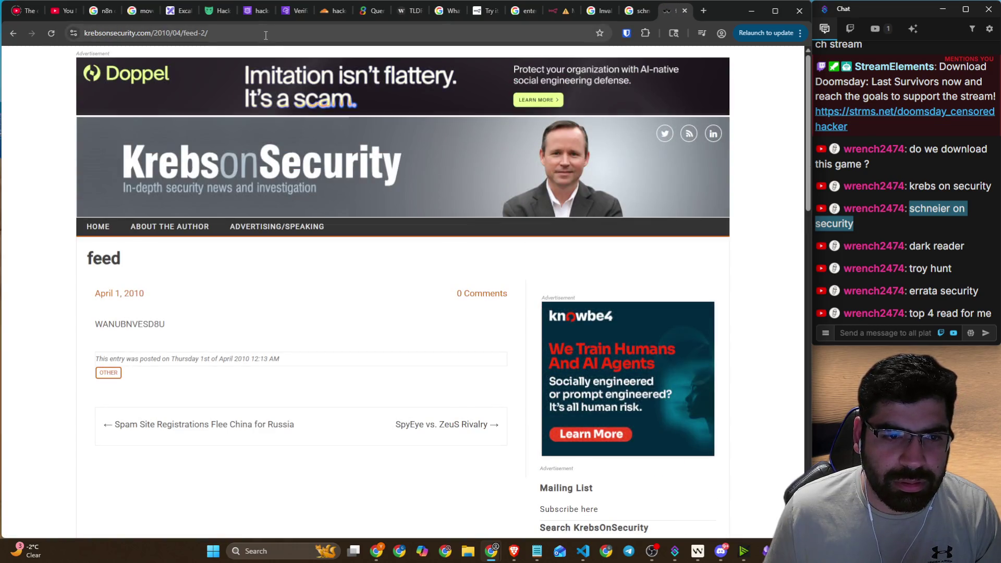
scroll(177, 290, down, 3)
scroll(198, 282, up, 3)
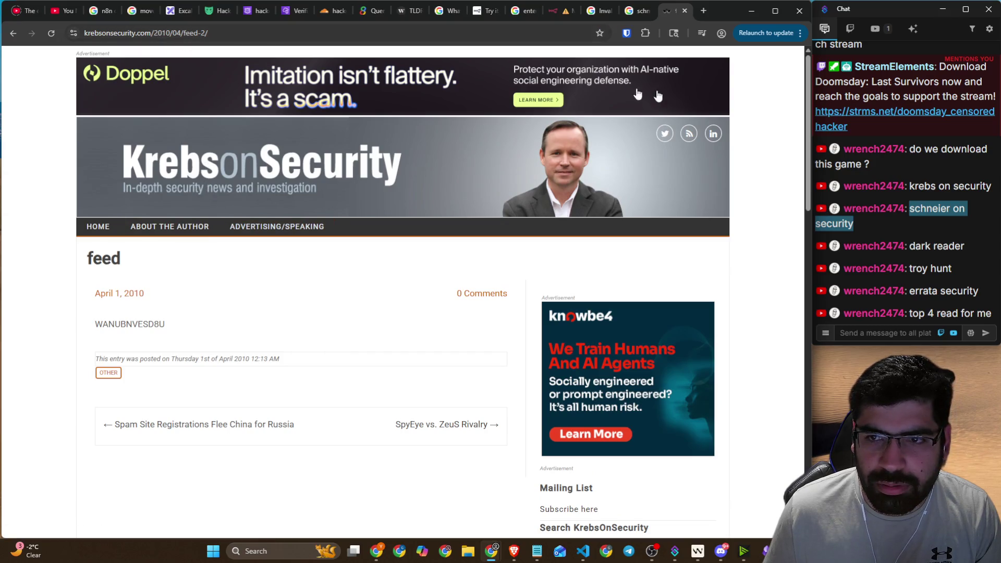
click(694, 138)
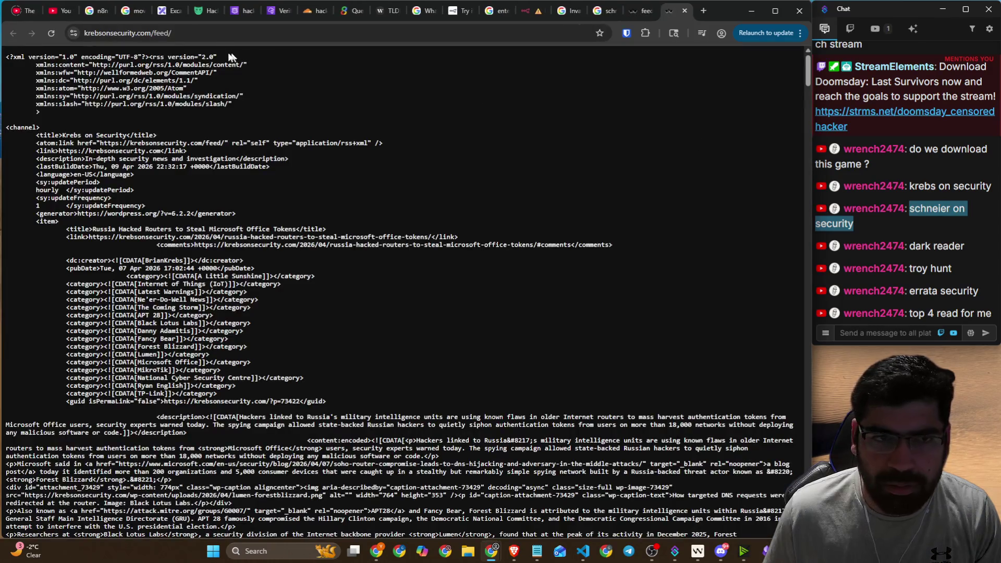
click(214, 36)
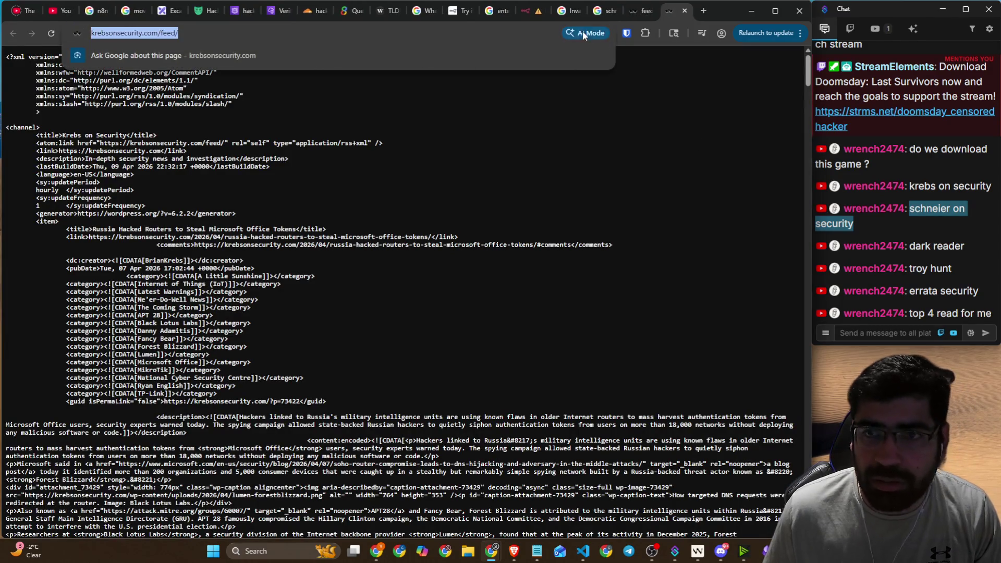
click(529, 11)
drag(514, 138, 301, 140)
text(https://krebsonsecurity.com/feed/)
click(488, 99)
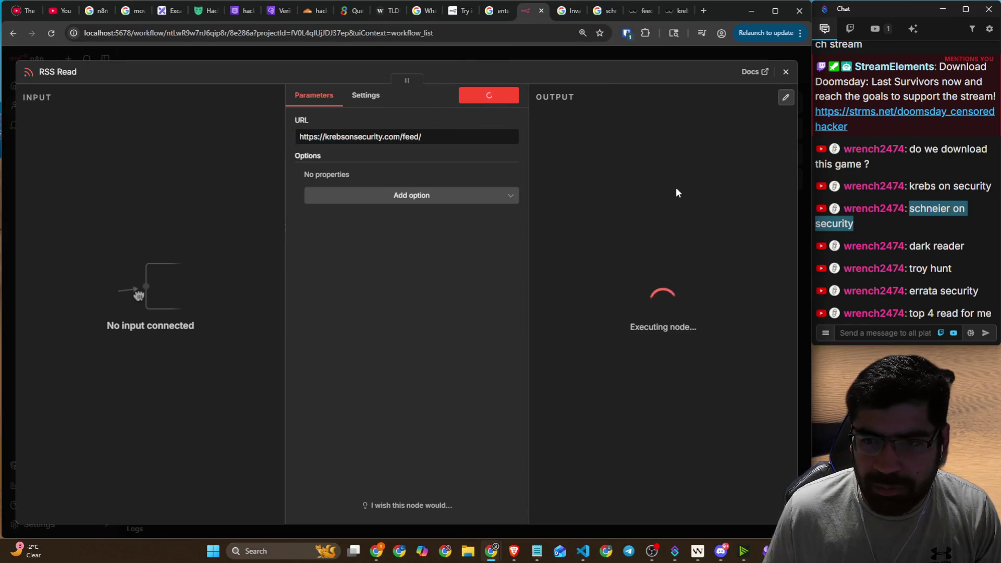
- Place the RSS Read node beside Schedule Trigger and connect the trigger to it
click(785, 72)
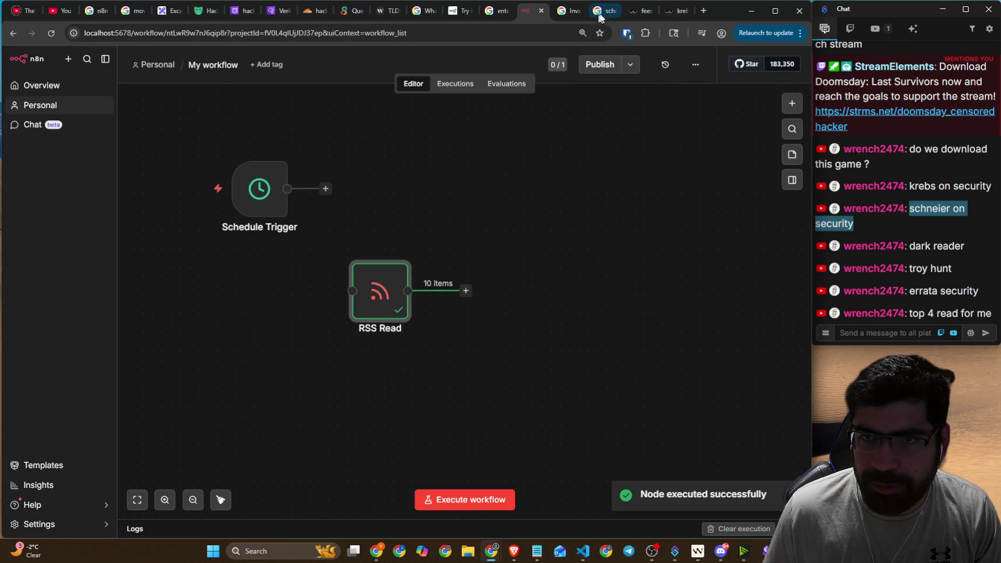
mouse_move(411, 269)
mouse_down()
mouse_move(442, 292)
mouse_move(457, 168)
mouse_up()
drag(287, 189, 399, 189)
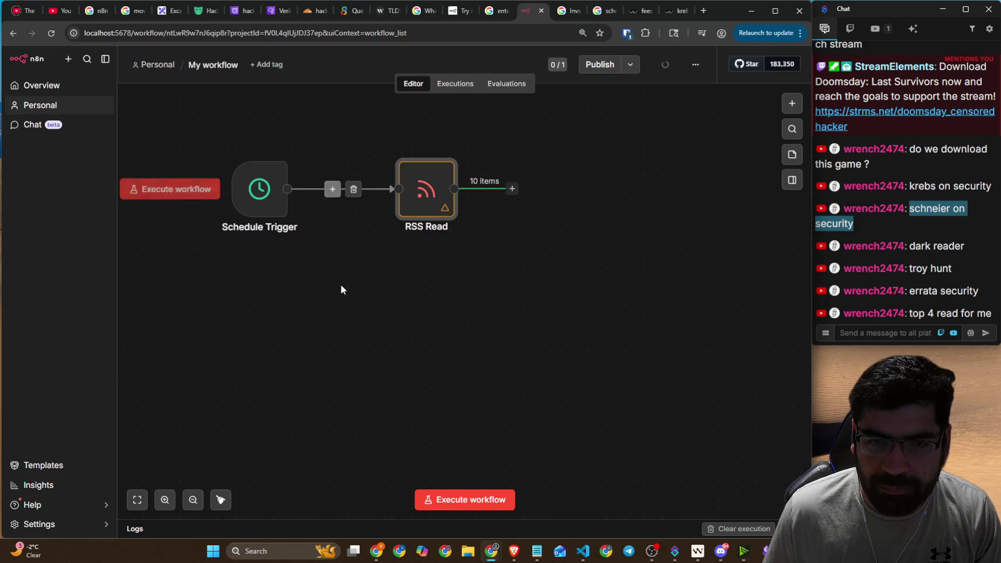
- Add a second RSS Read node and select the suggested site name 'schneier on security'
click(788, 105)
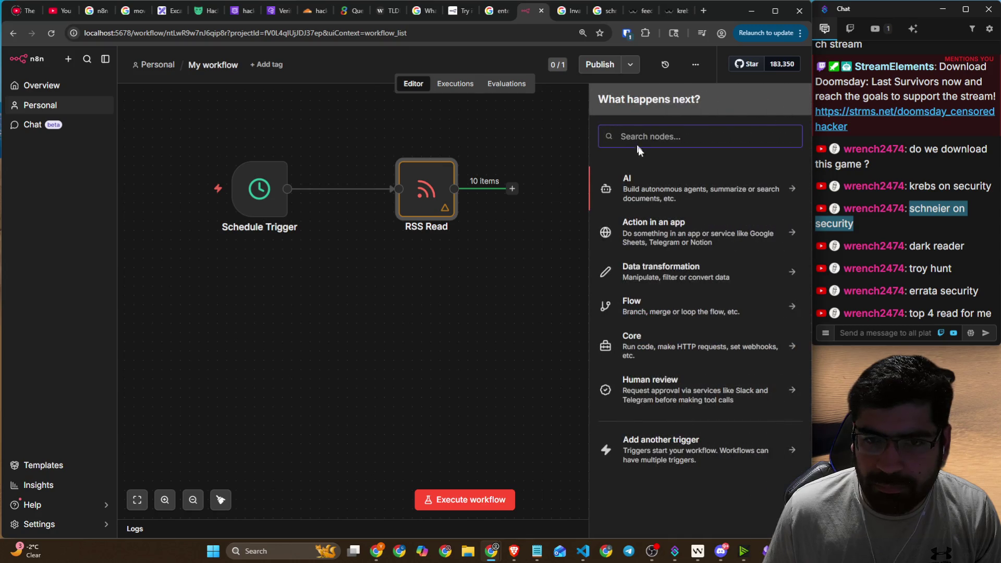
text(rss)
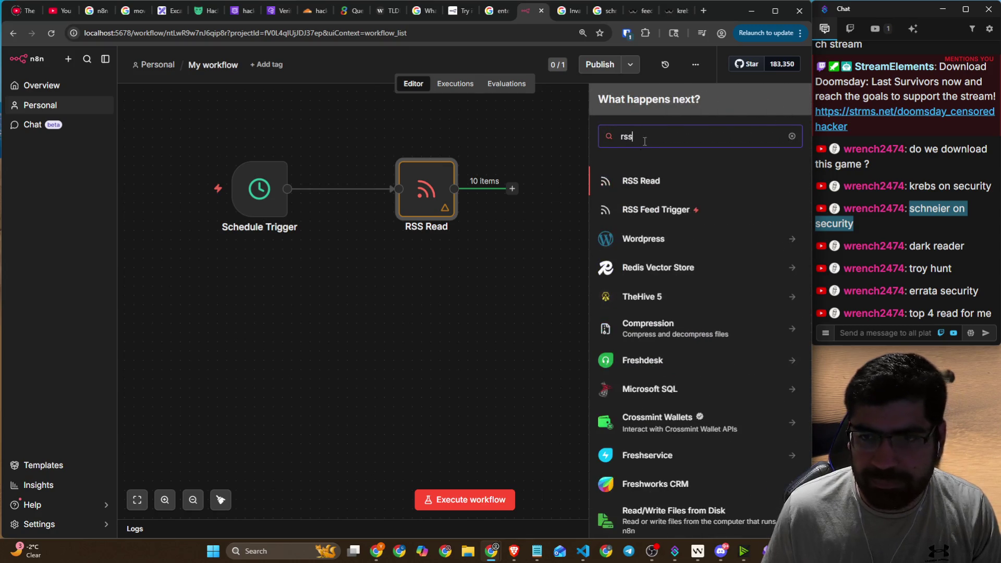
click(641, 181)
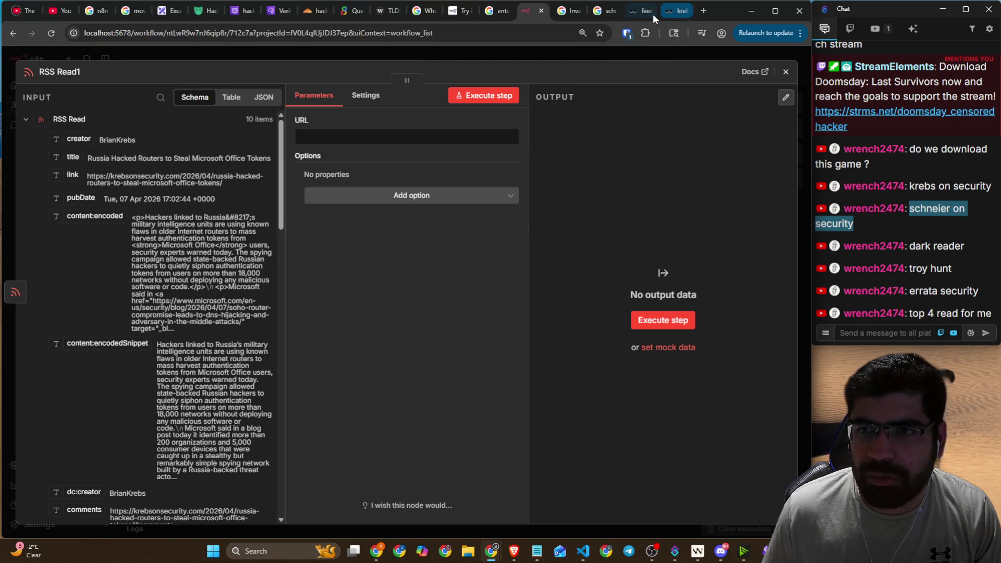
click(908, 248)
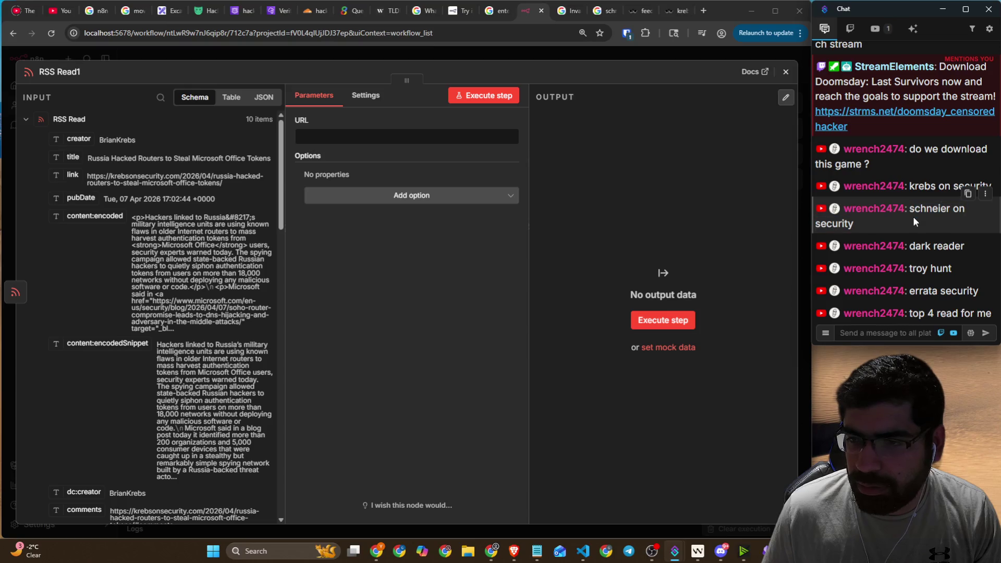
triple_click(914, 222)
key(ctrl+c)
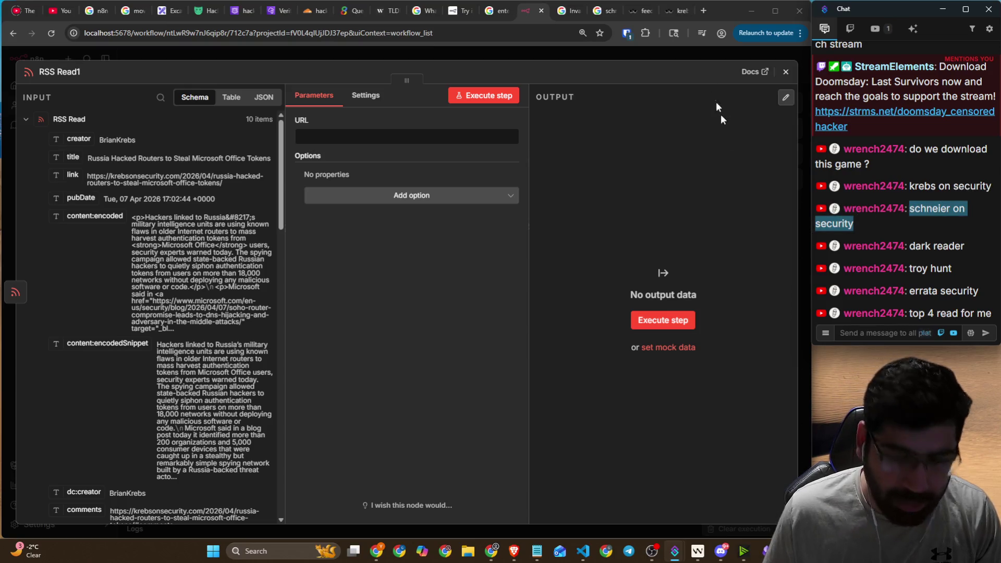
- Search Google for 'schneier on security feed rss'
click(571, 10)
click(540, 33)
key(ctrl+v)
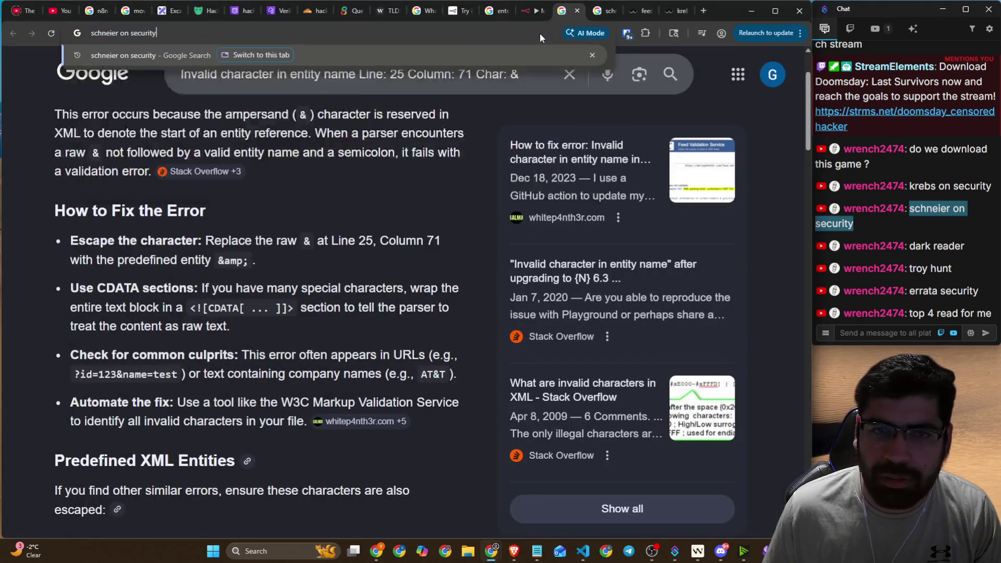
text( feed)
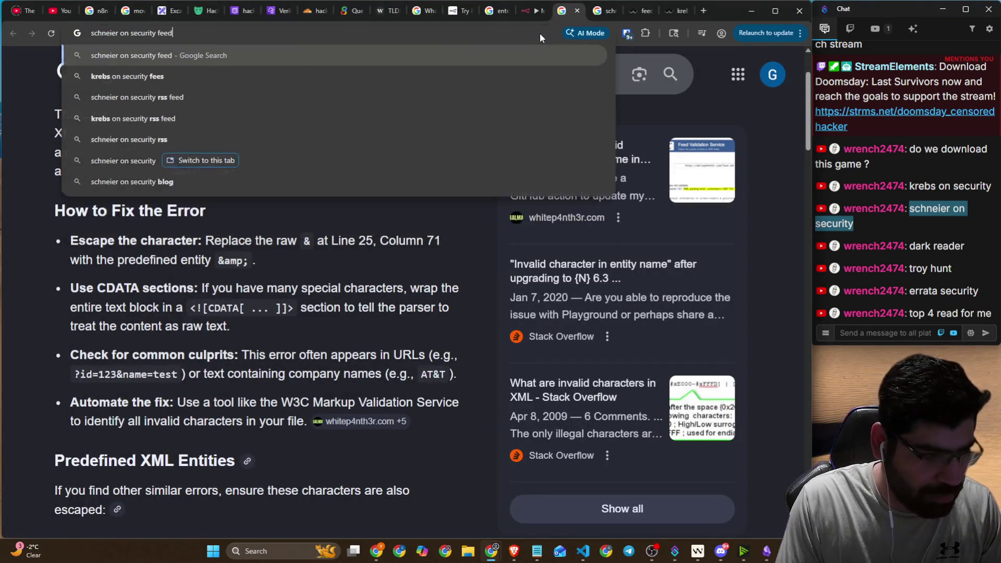
key(Return)
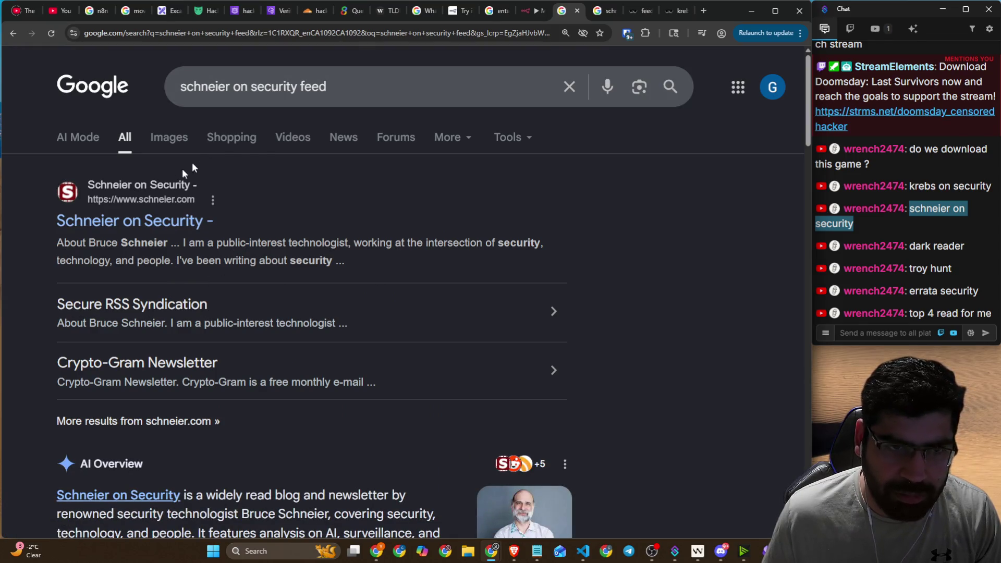
click(356, 84)
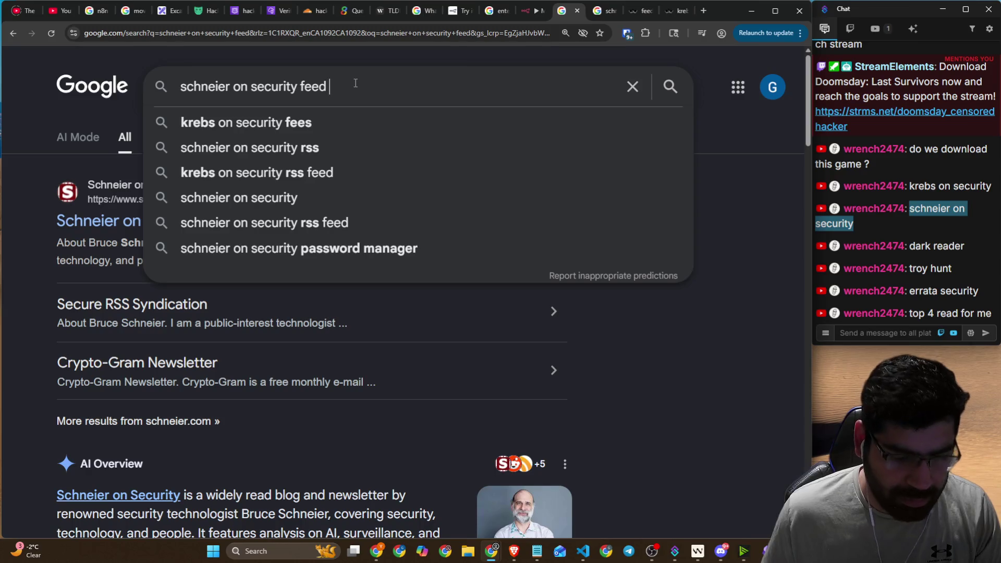
text(rss)
key(Return)
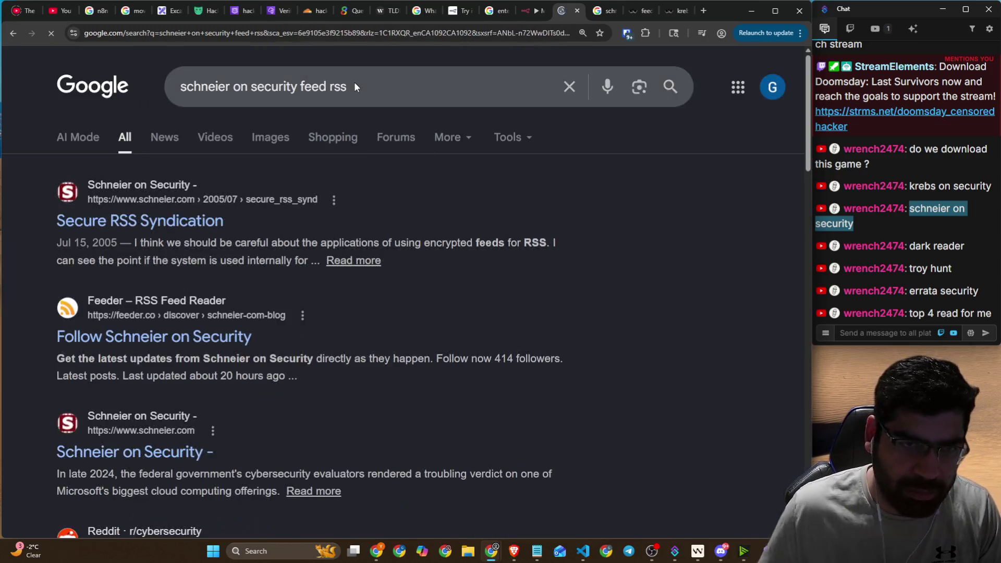
- Open the Secure RSS Syndication page and copy the feed address schneier.com/feed/atom/
click(152, 228)
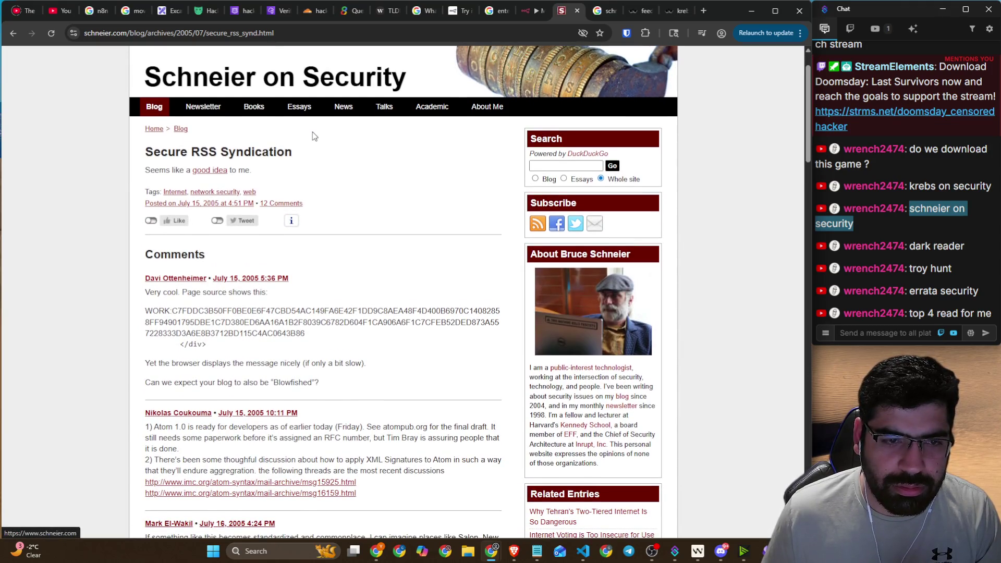
scroll(298, 148, up, 1)
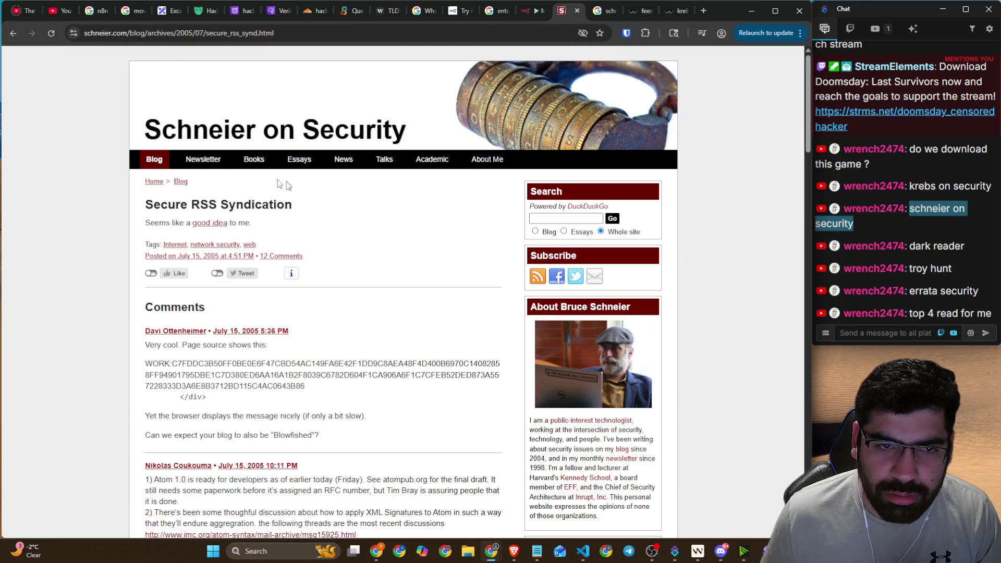
scroll(469, 251, down, 1)
scroll(521, 266, up, 1)
click(537, 276)
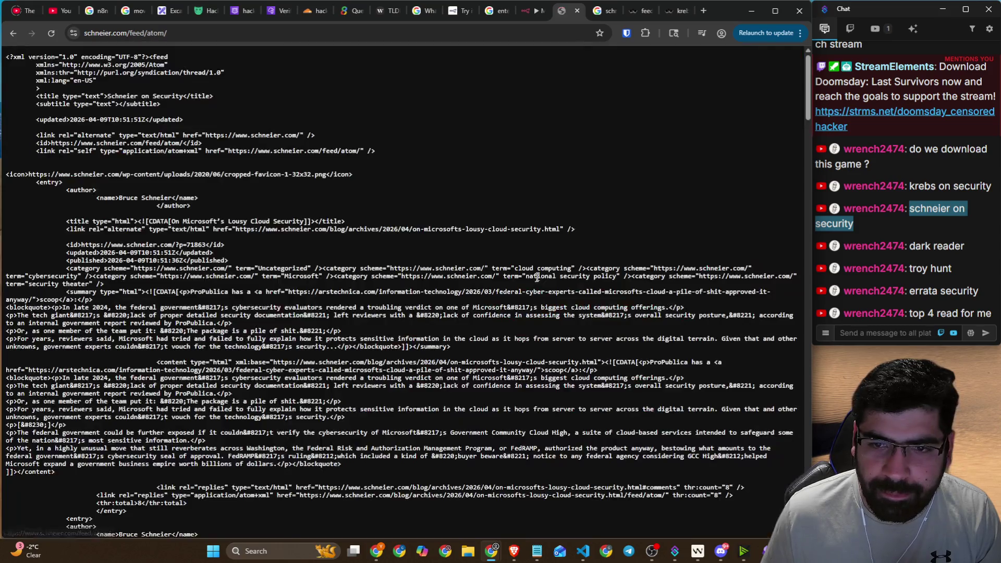
click(205, 34)
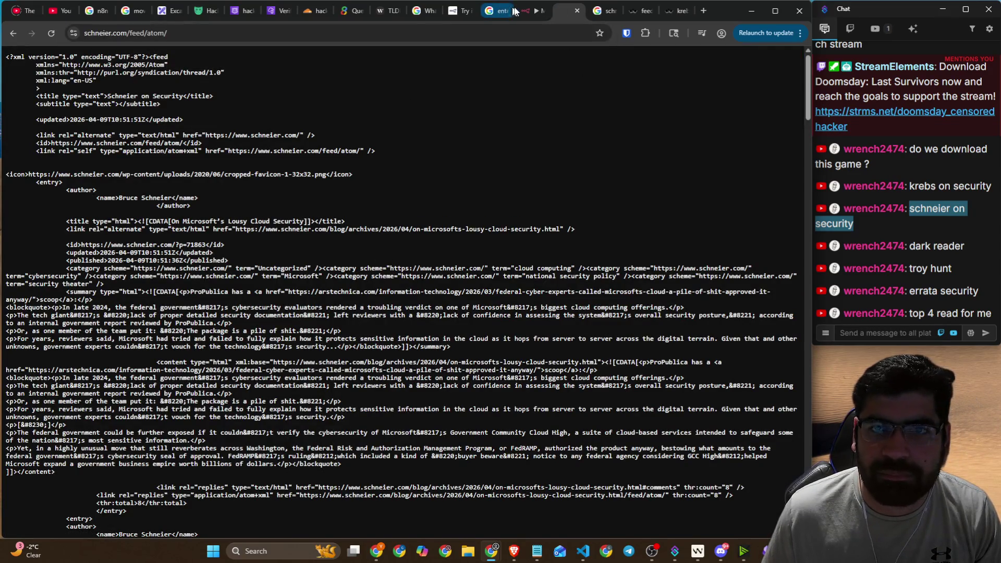
click(529, 11)
click(372, 136)
text(https://www.schneier.com/feed/atom/)
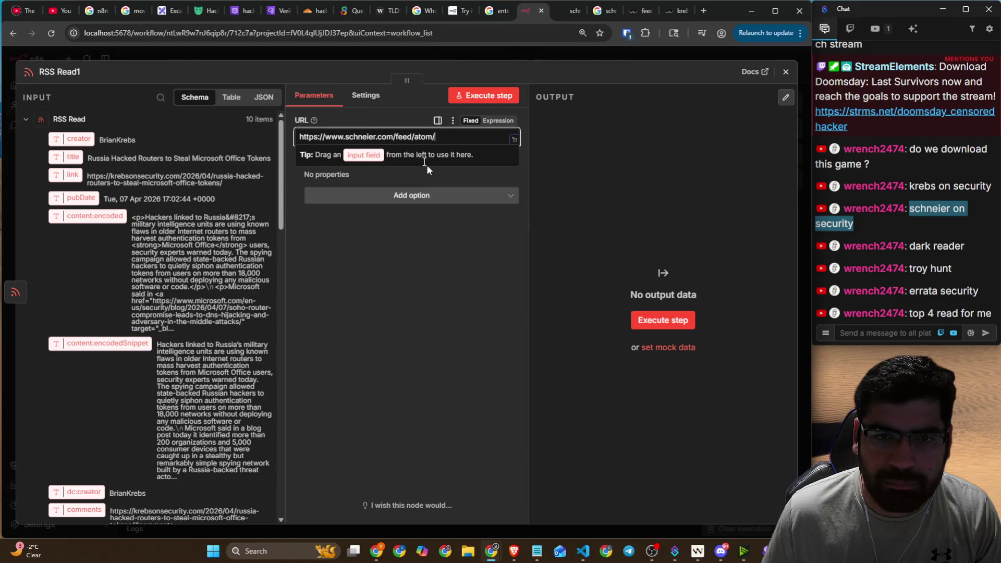
click(384, 158)
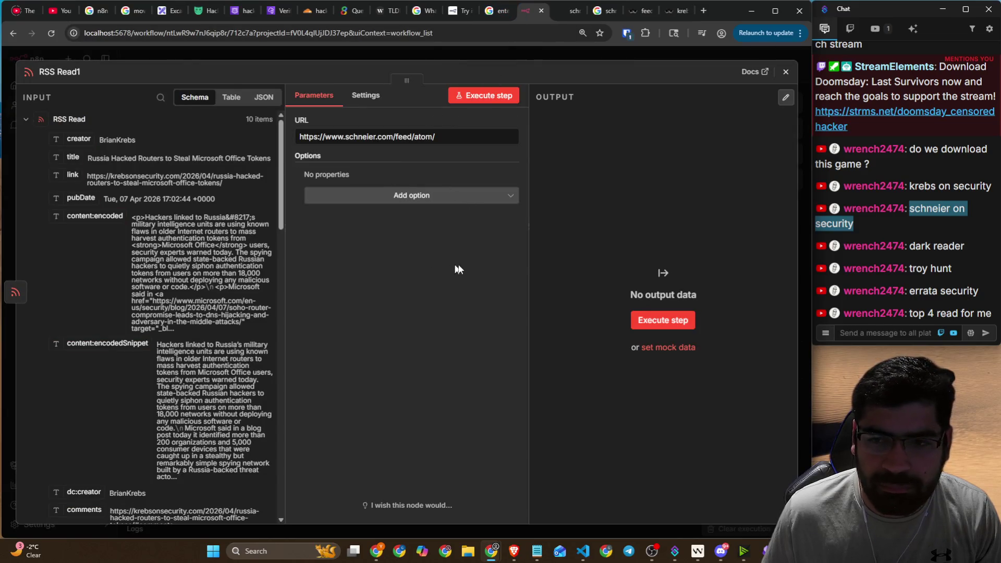
click(464, 95)
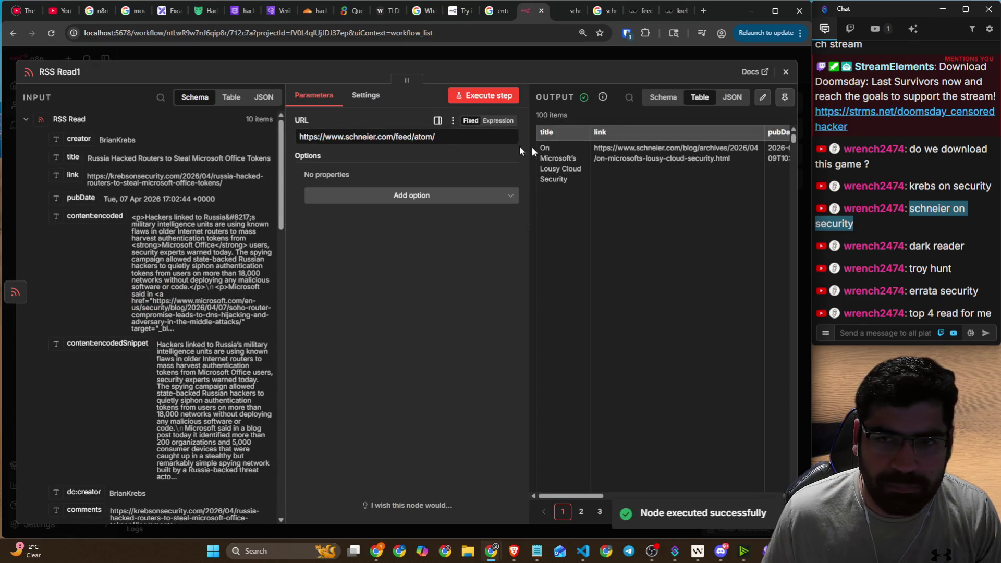
click(786, 73)
- Move RSS Read1 below RSS Read and delete the connection between the two RSS nodes
mouse_move(535, 208)
mouse_down()
mouse_move(430, 282)
mouse_move(396, 342)
mouse_move(411, 338)
mouse_up()
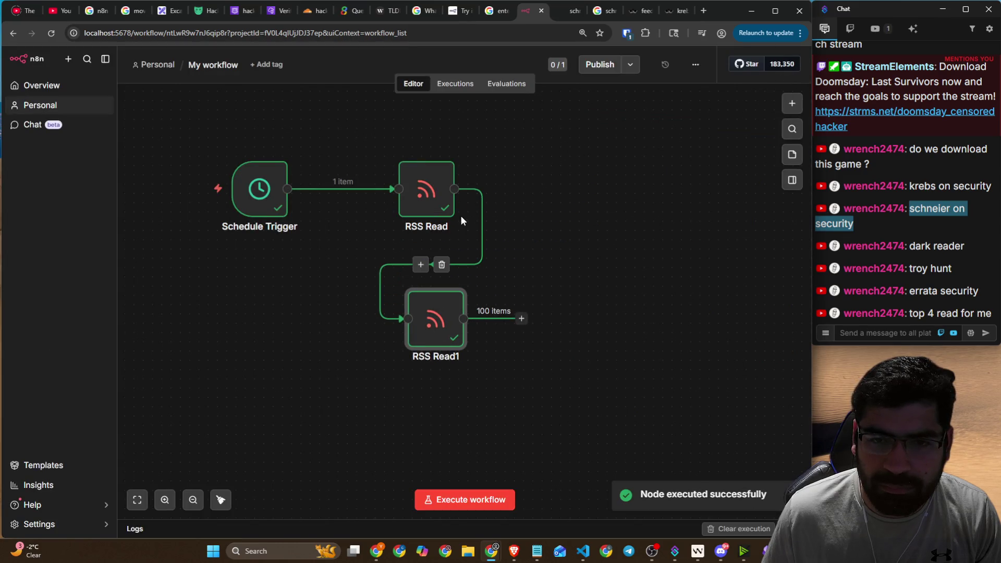
click(420, 265)
click(441, 264)
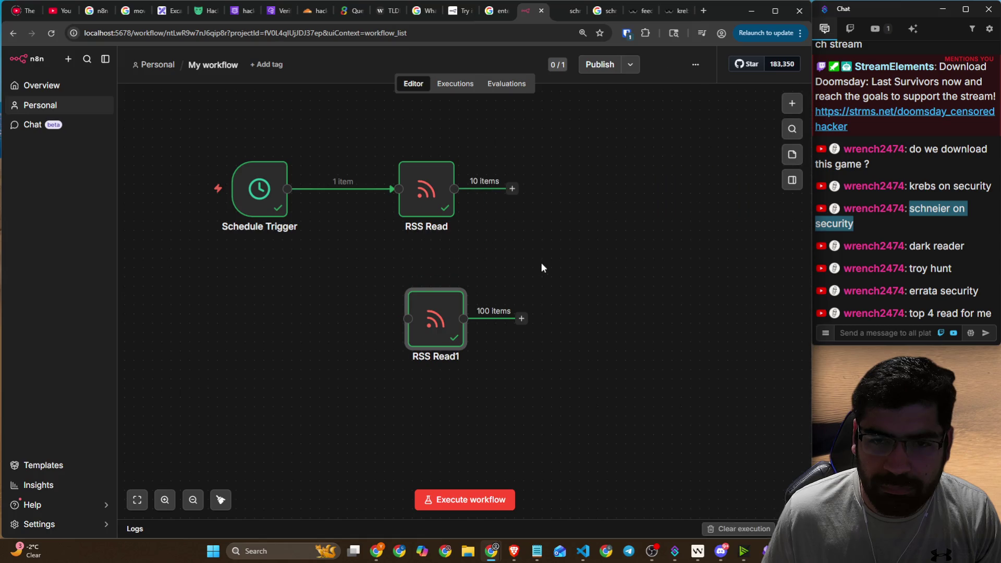
click(433, 211)
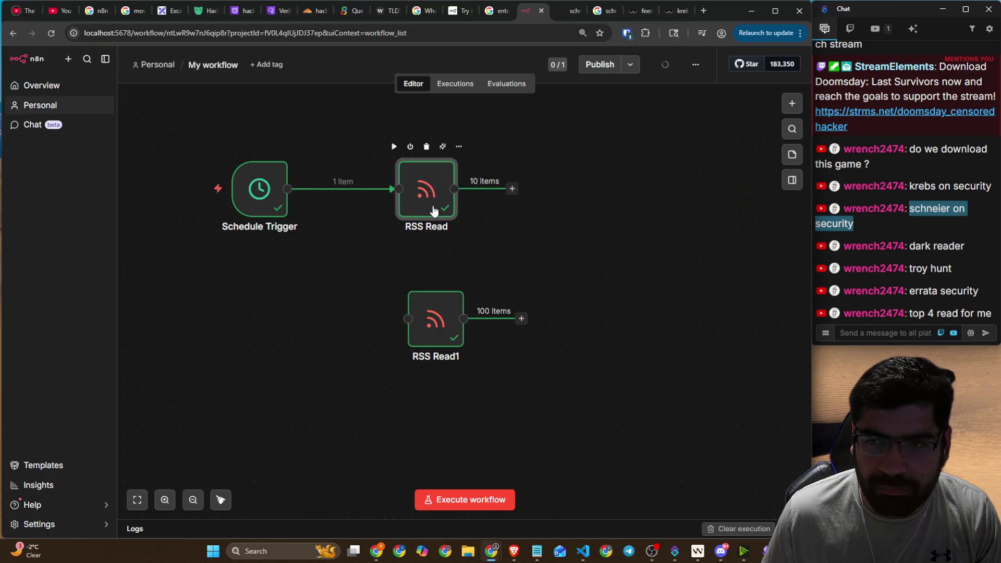
double_click(428, 186)
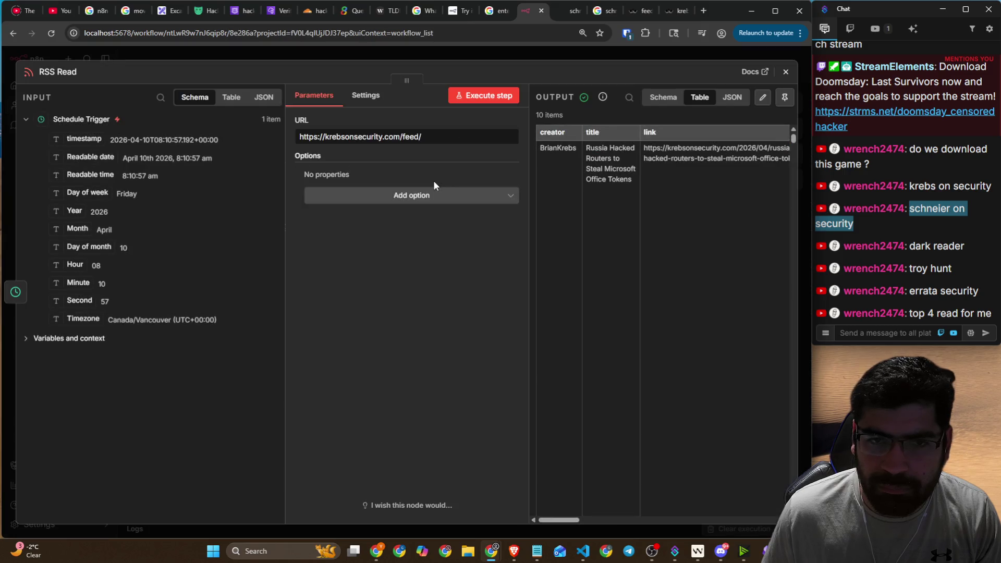
click(785, 71)
double_click(426, 327)
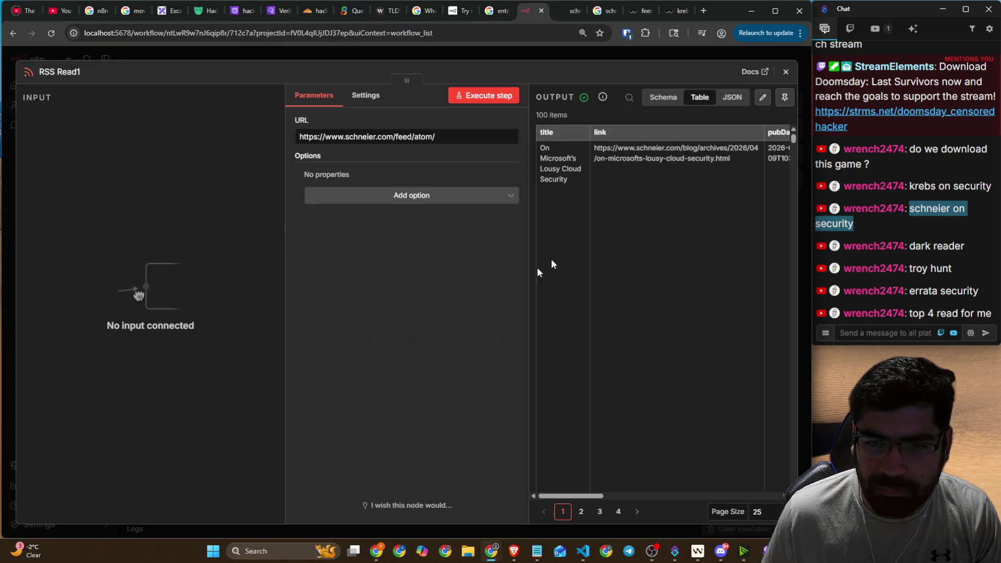
click(786, 72)
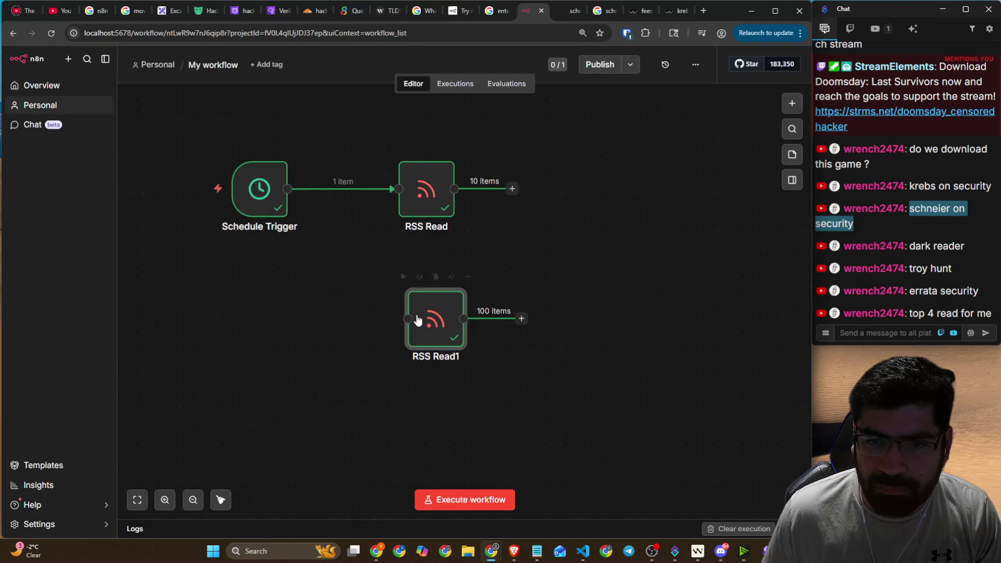
- Connect Schedule Trigger directly to RSS Read1 and select 'atom/' in its feed URL
drag(415, 318, 406, 290)
mouse_move(335, 218)
mouse_down()
mouse_move(355, 274)
mouse_move(394, 290)
mouse_up()
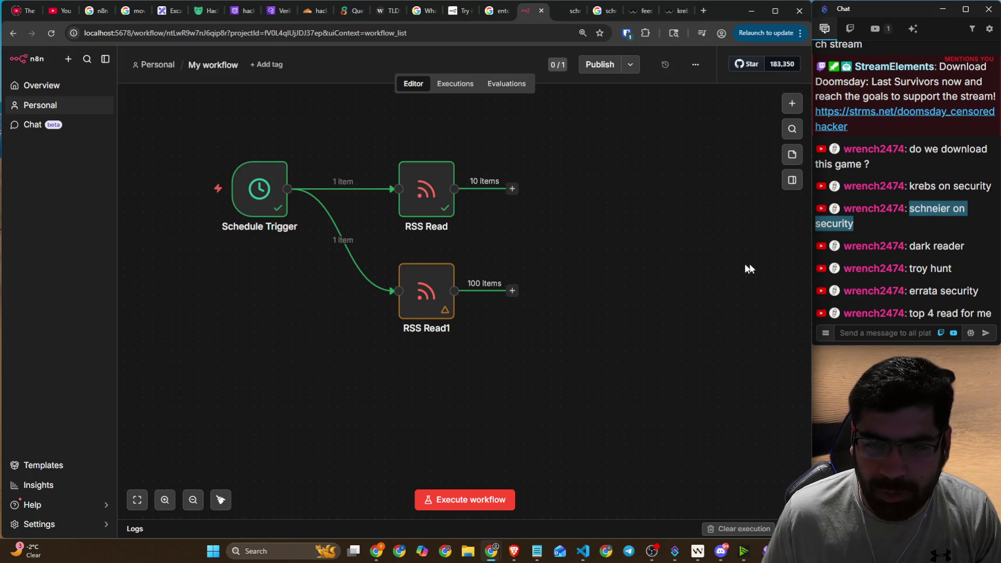
double_click(427, 292)
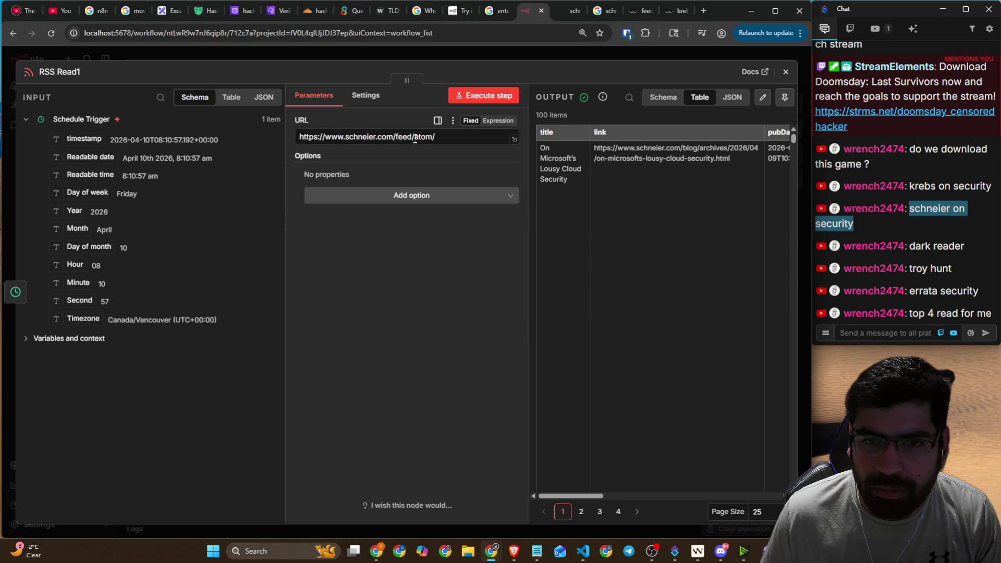
drag(414, 137, 456, 139)
click(661, 10)
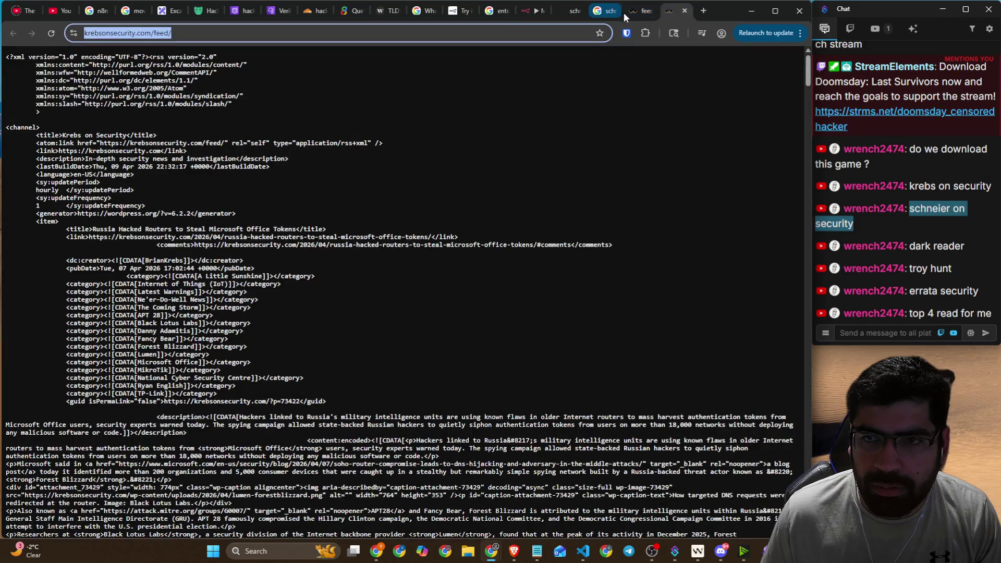
click(605, 15)
click(568, 18)
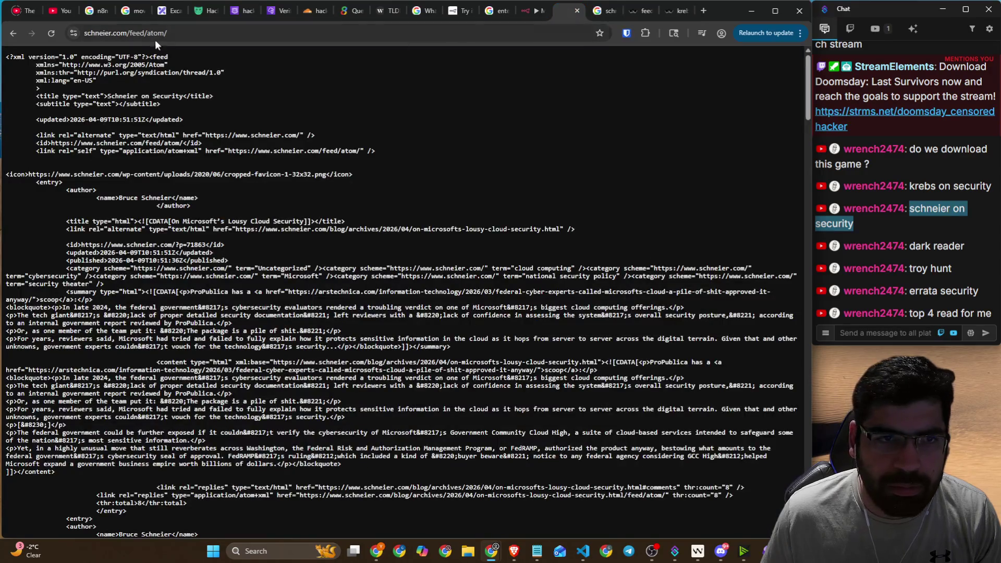
drag(194, 33, 234, 35)
key(BackSpace)
key(Return)
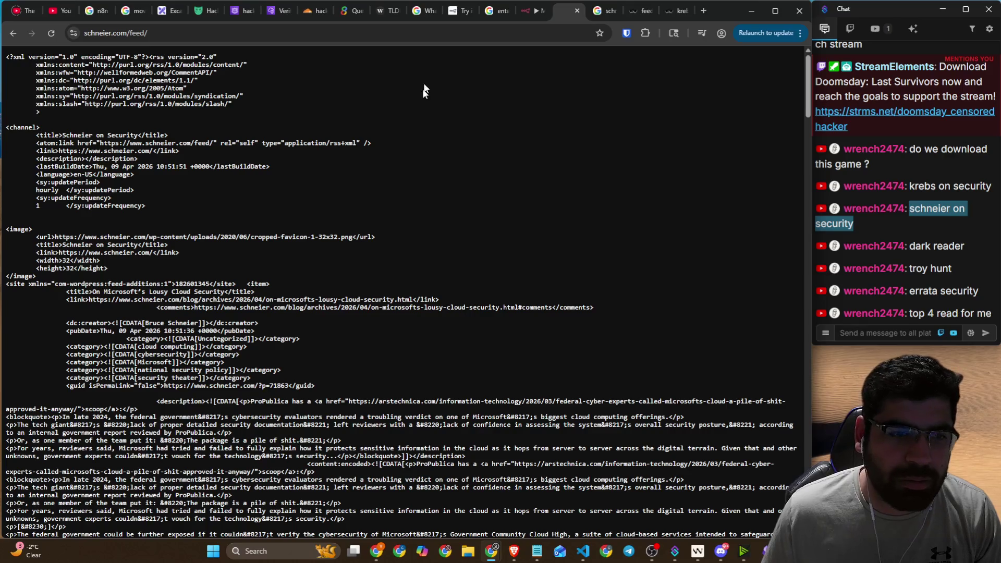
click(530, 10)
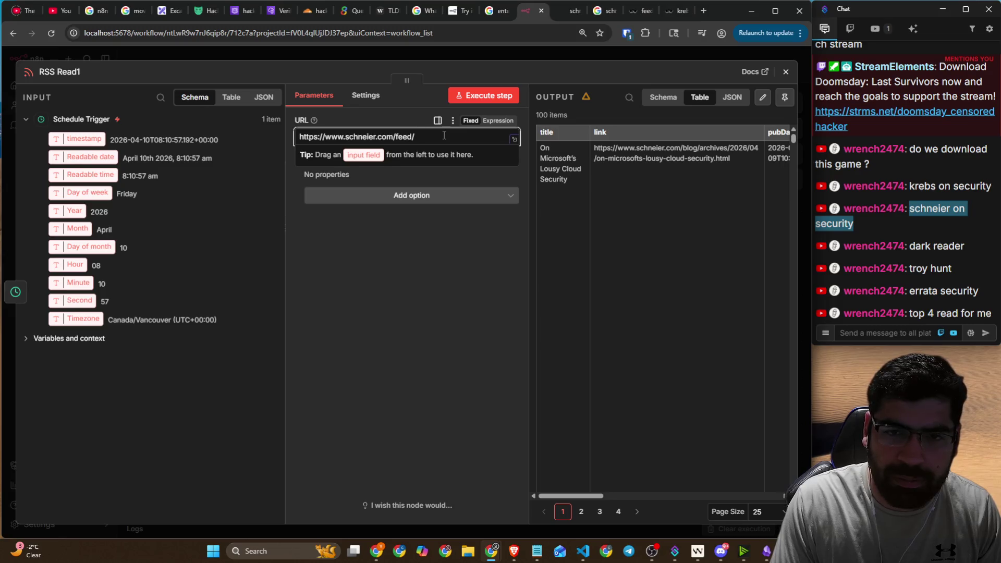
click(484, 95)
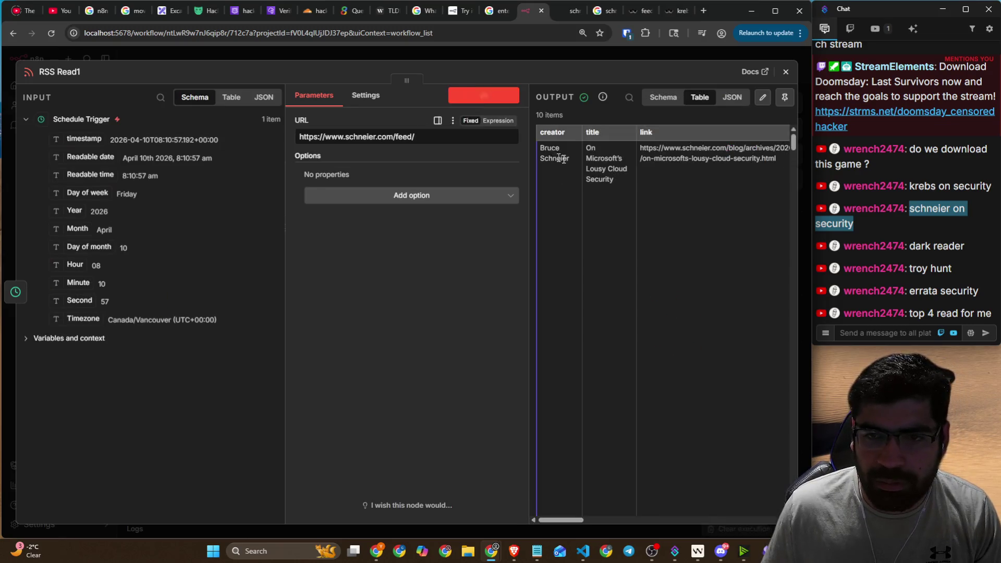
click(786, 73)
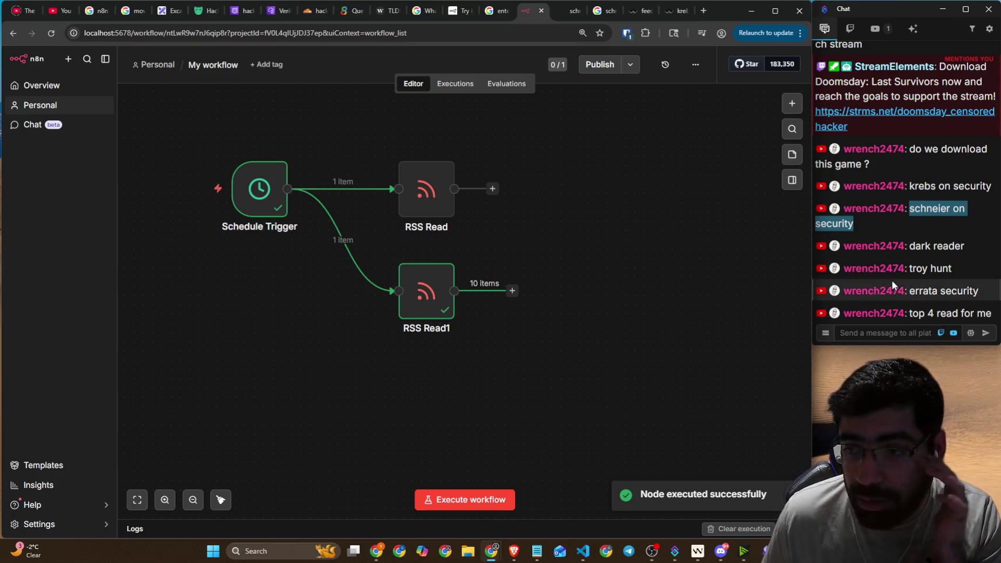
mouse_move(980, 297)
mouse_down()
mouse_move(824, 68)
mouse_move(834, 188)
mouse_move(845, 191)
mouse_up()
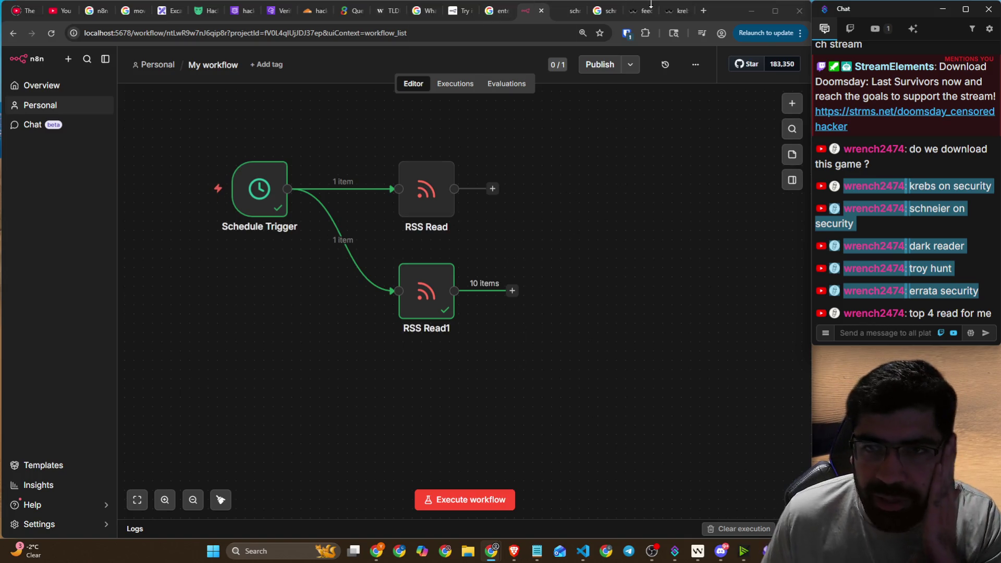
- Close the leftover Schneier and Krebs feed tabs and resume the tutorial video
click(571, 11)
click(577, 11)
click(578, 12)
click(578, 11)
click(578, 11)
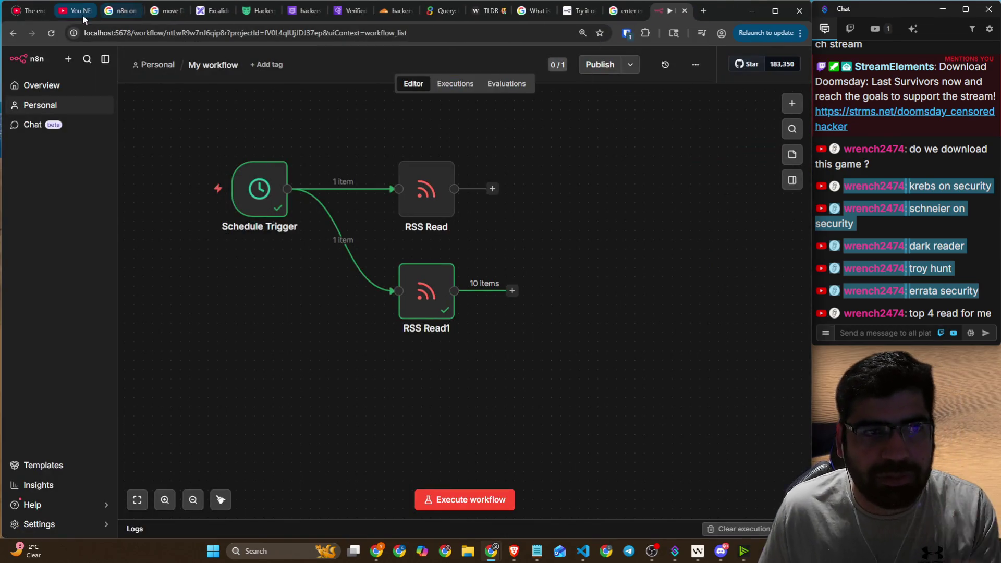
click(73, 10)
click(305, 279)
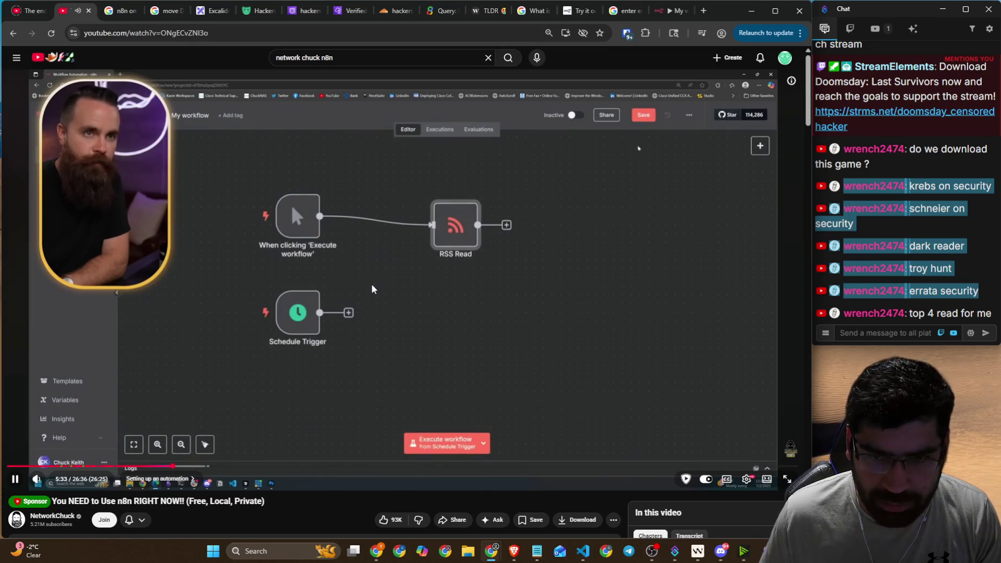
click(669, 11)
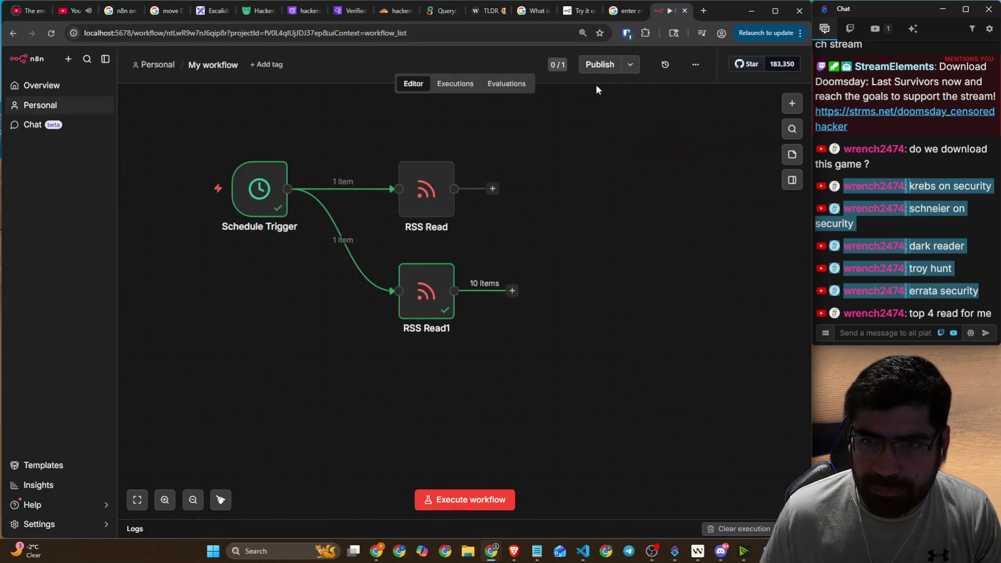
- Compare the Publish options with the tutorial, paused at 5:48 on its 13-item RSS output
click(631, 64)
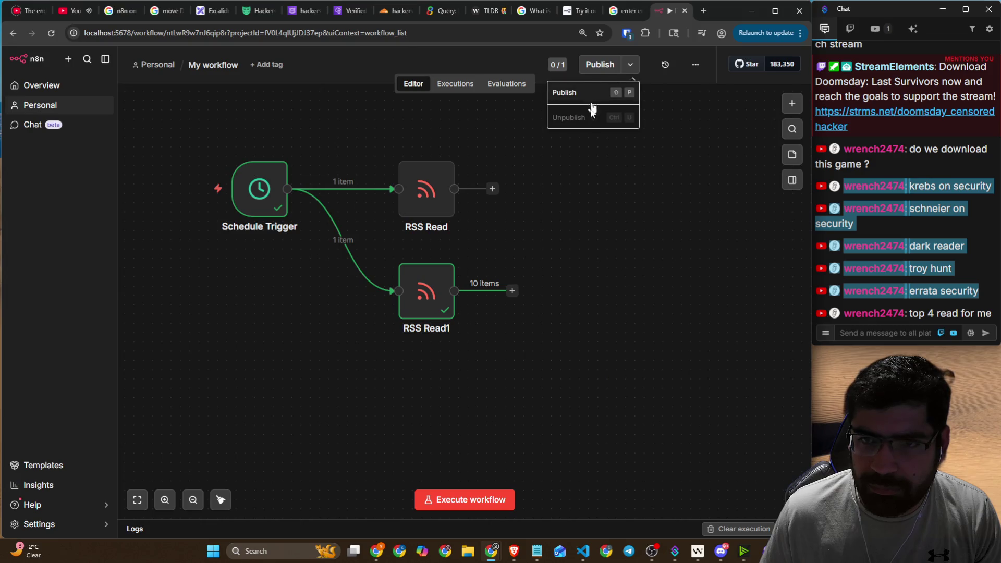
scroll(543, 175, down, 2)
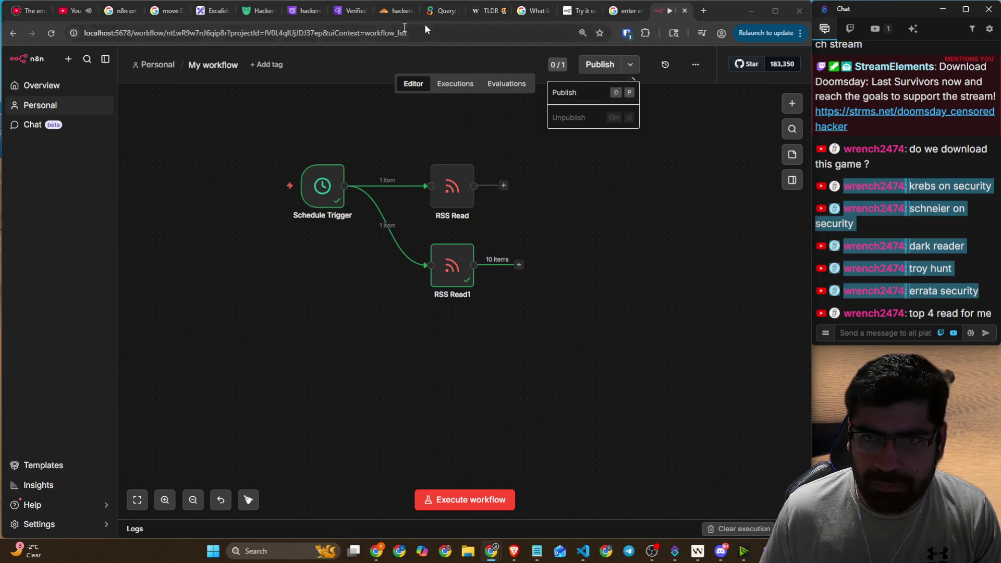
click(71, 10)
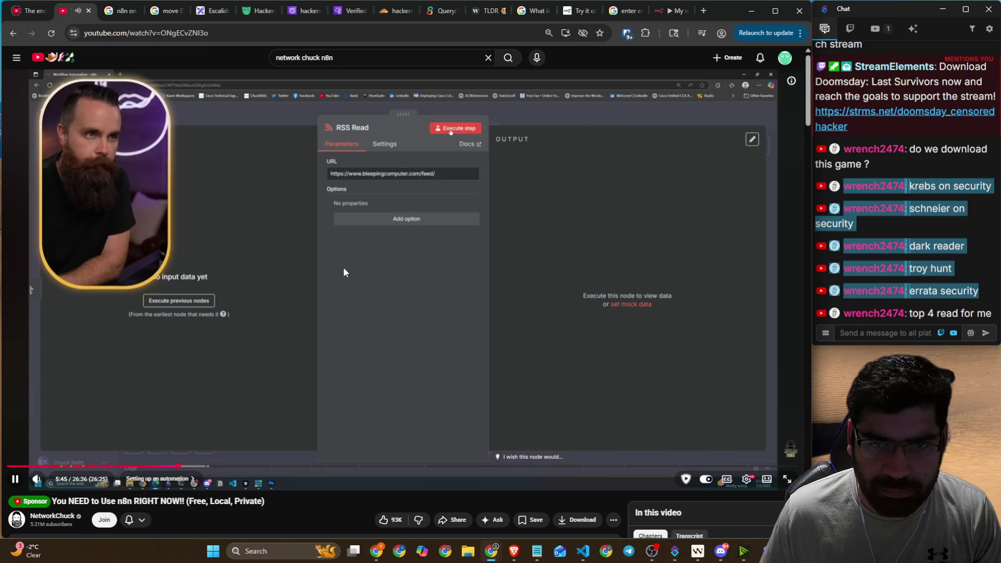
click(454, 316)
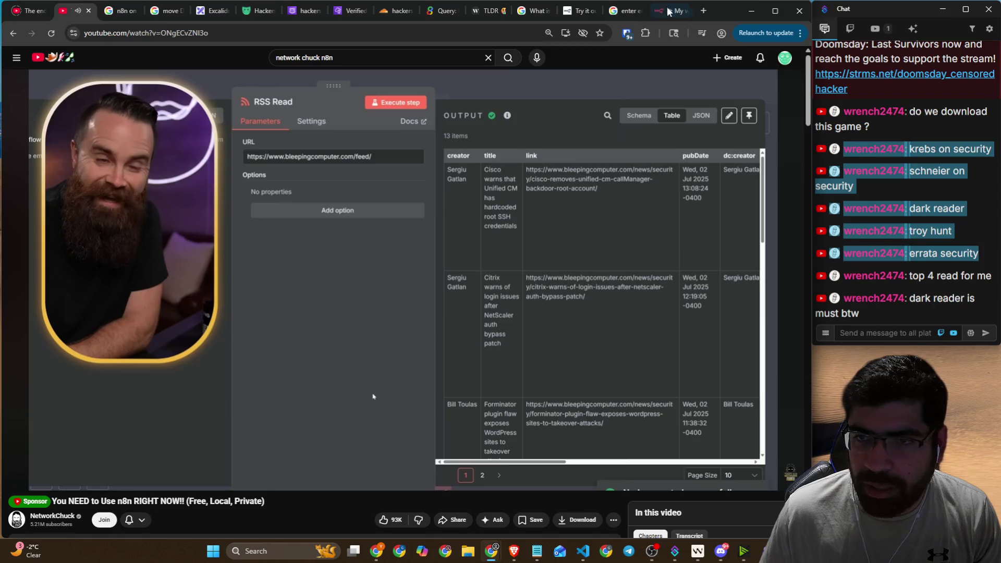
click(669, 11)
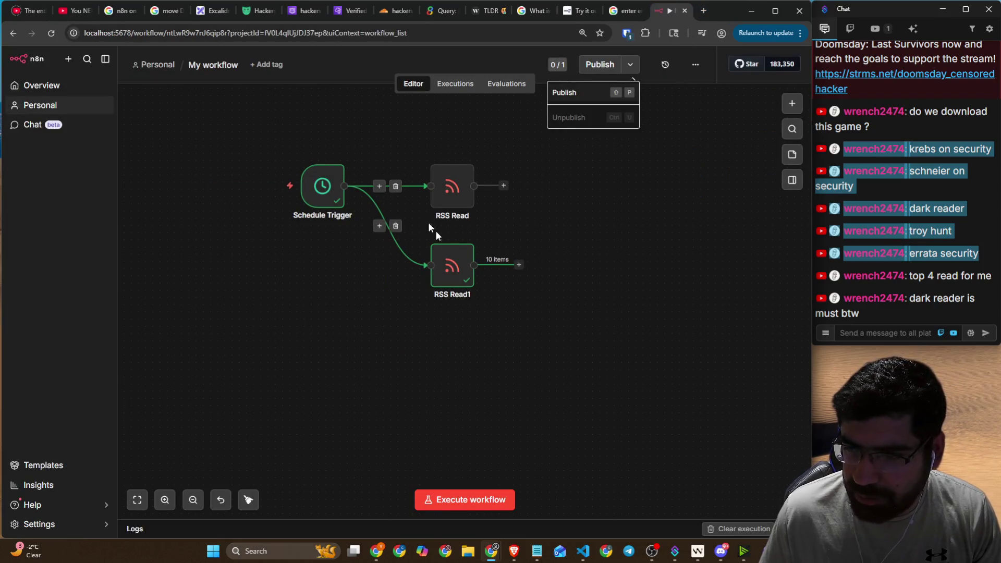
mouse_move(433, 256)
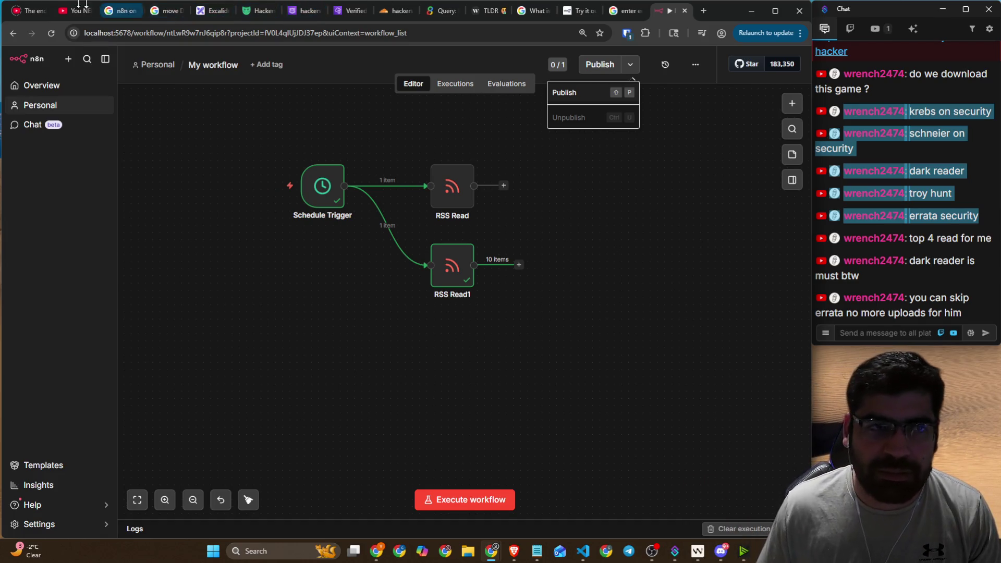
click(73, 10)
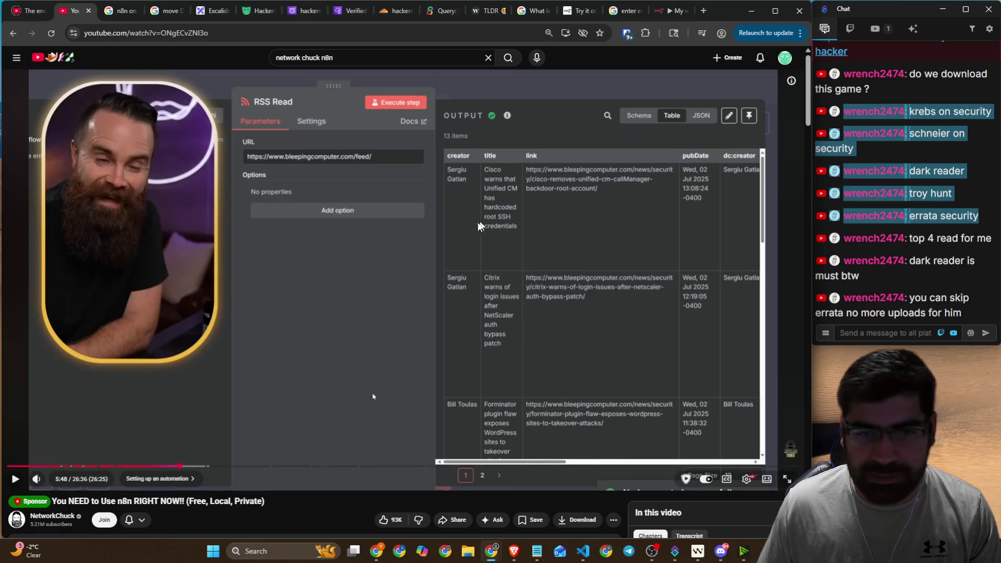
- Play the tutorial on to the Discord node search after RSS Read, then pause it
click(428, 237)
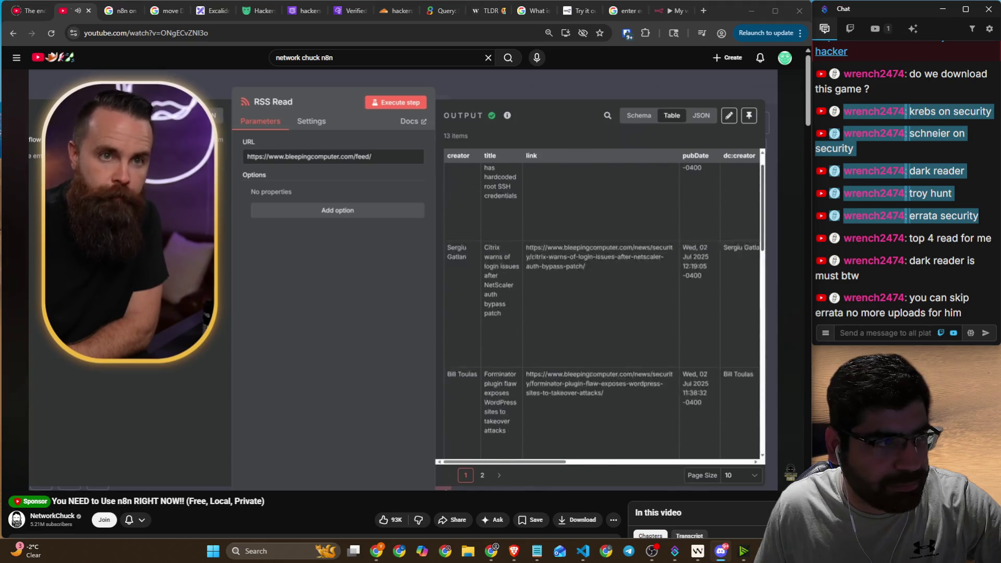
mouse_move(539, 313)
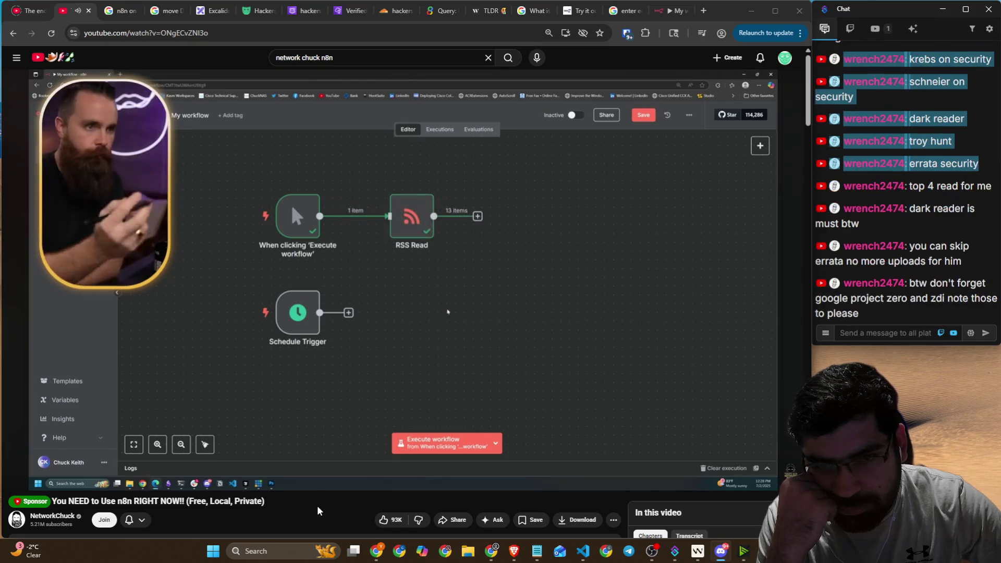
click(476, 324)
- Select and copy the latest chat message, then return to the browser window
click(916, 333)
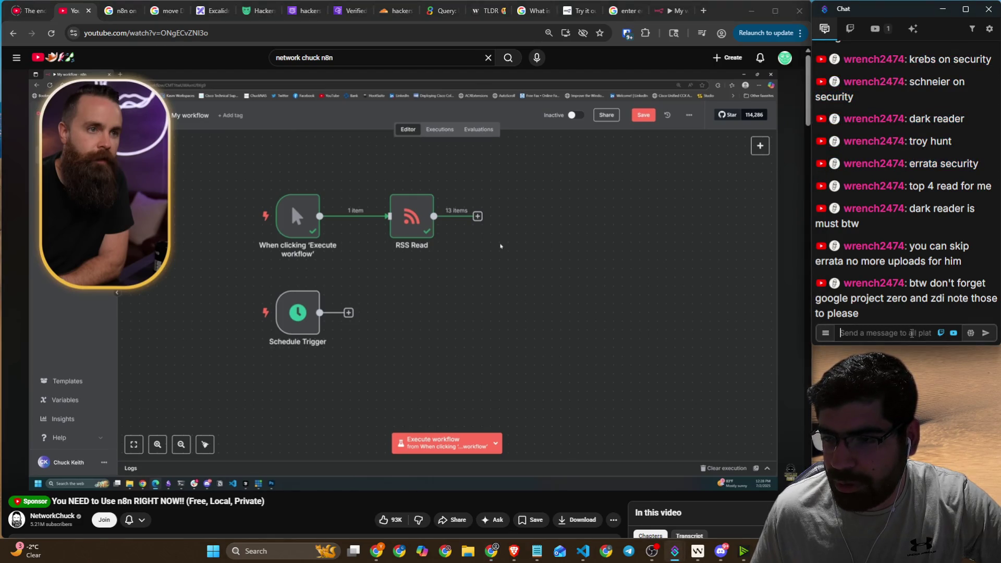
drag(923, 319, 911, 291)
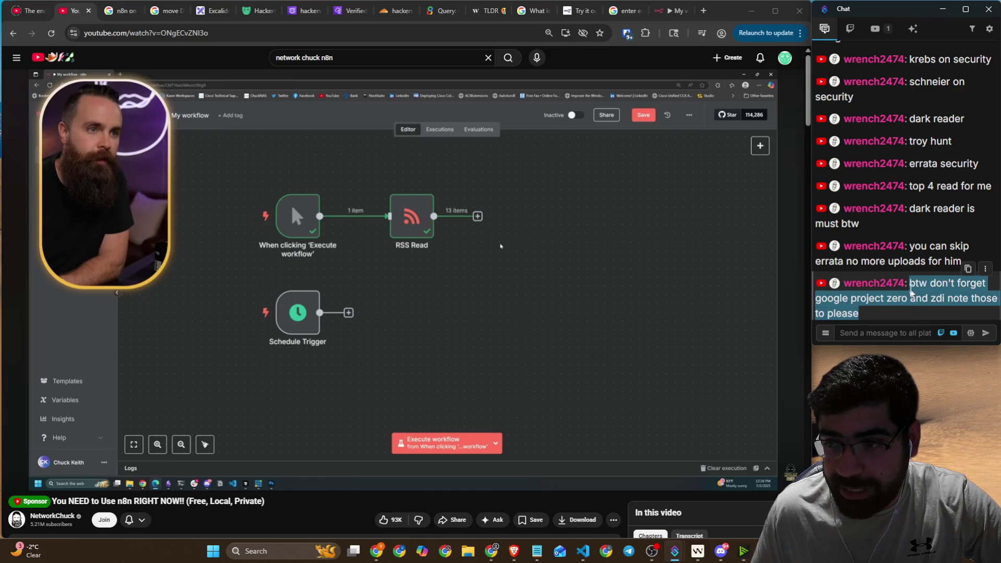
click(969, 268)
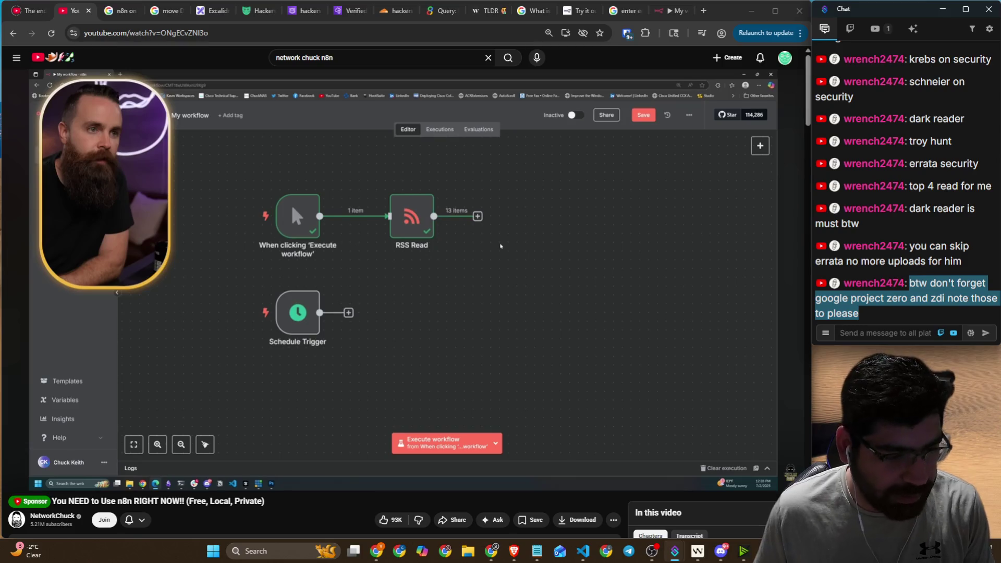
key(alt+Tab)
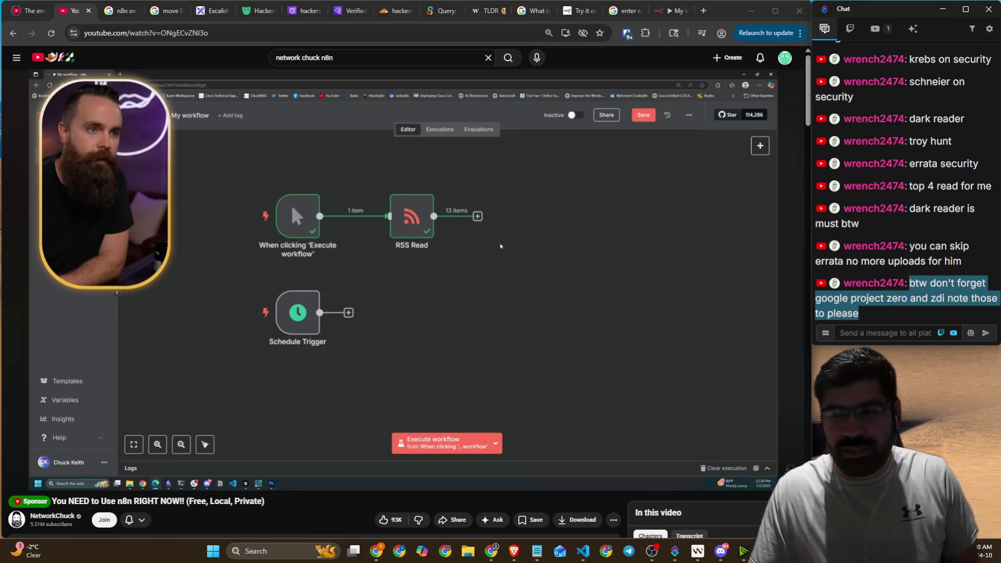
- Play the video briefly, pause it at 6:51, and return to the local n8n workflow
click(322, 446)
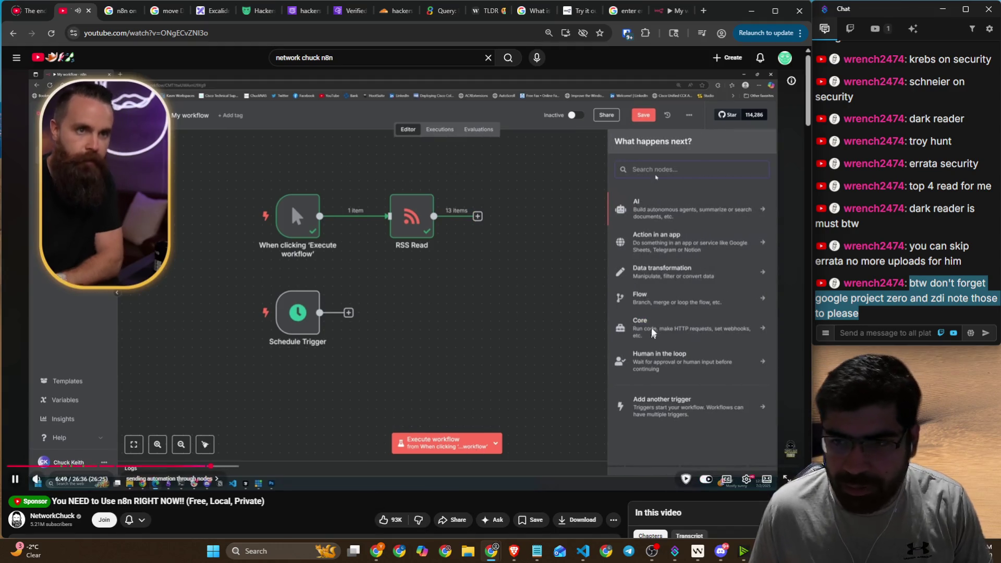
click(475, 324)
click(667, 11)
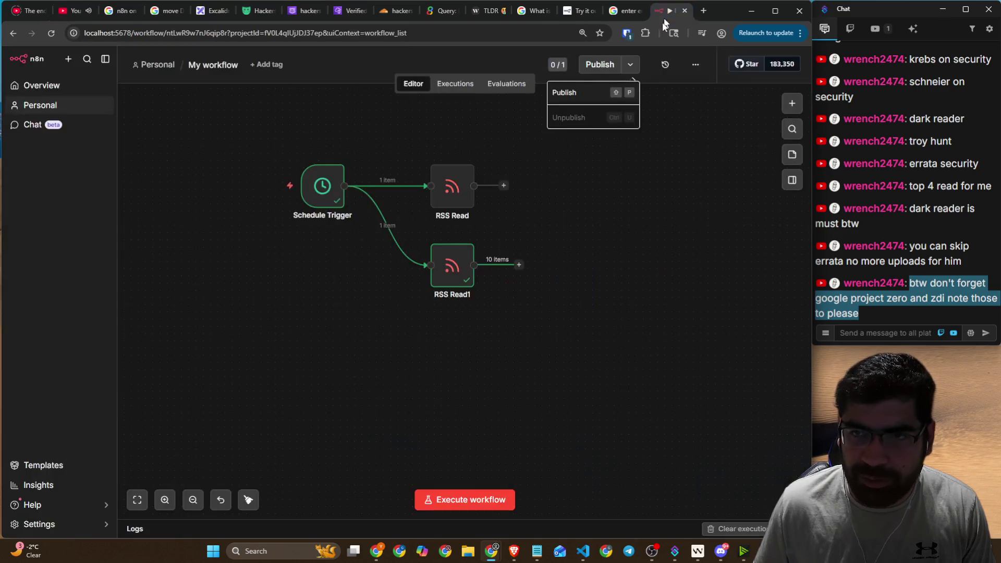
click(792, 103)
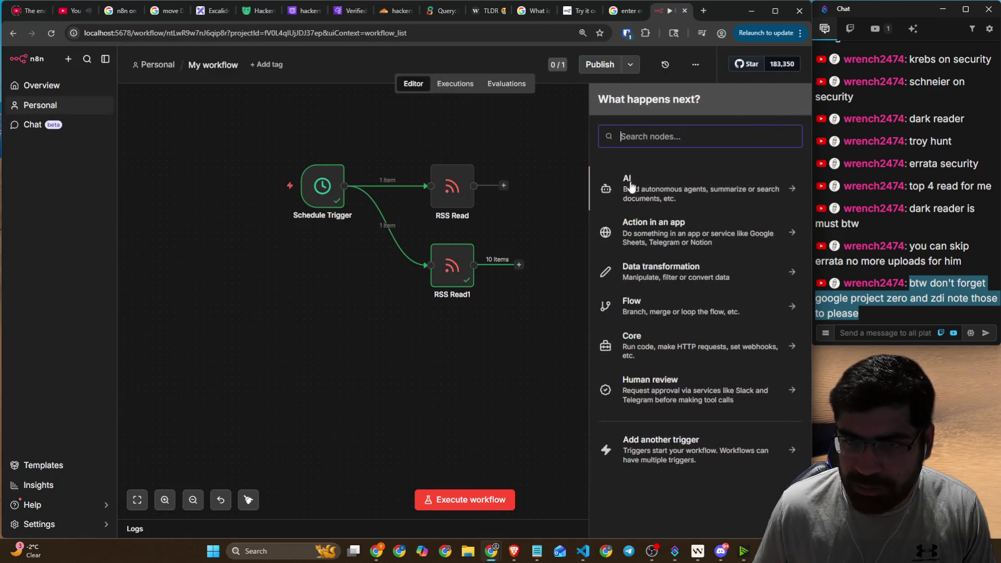
click(659, 135)
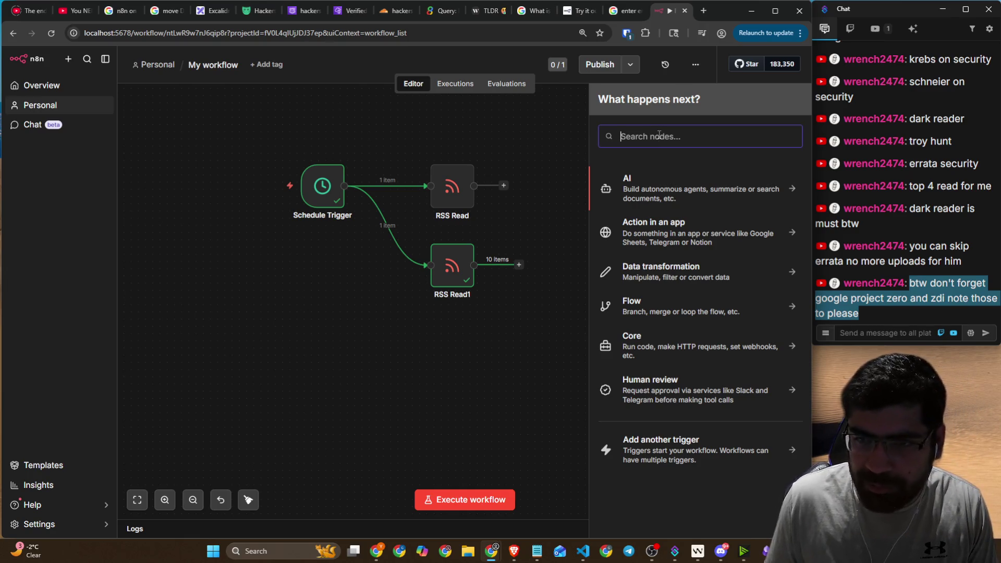
text(sms)
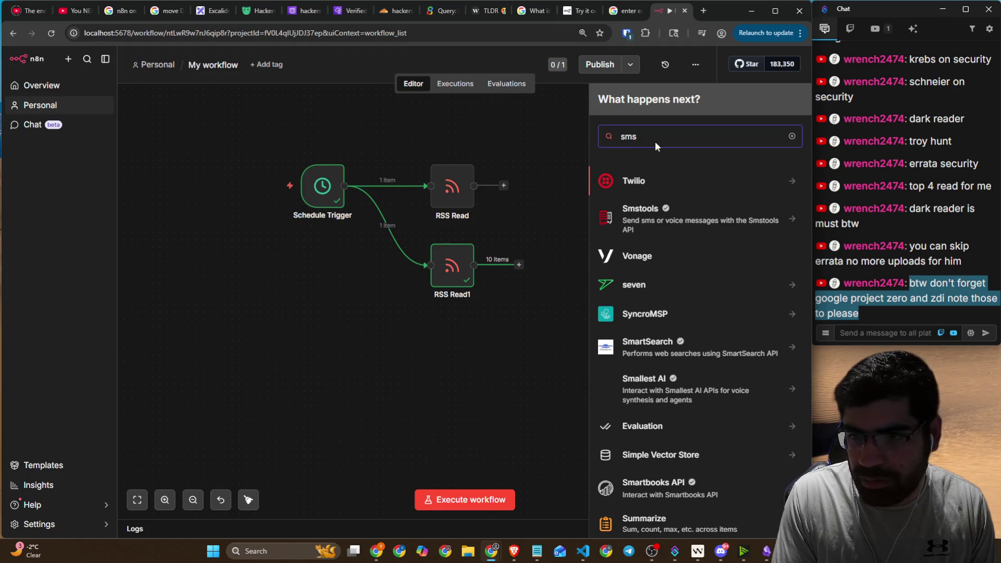
key(BackSpace)
key(BackSpace)
key(BackSpace)
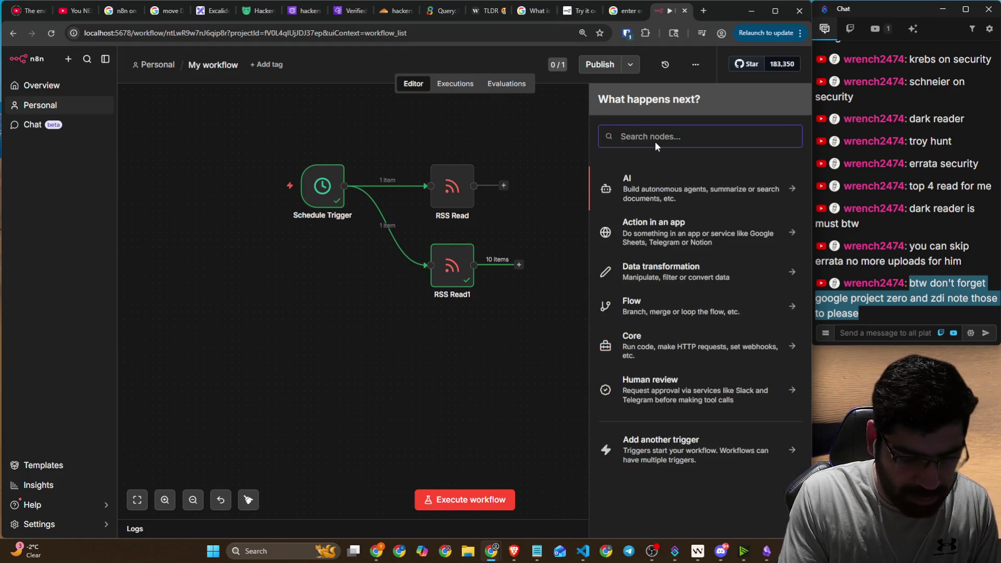
text(text)
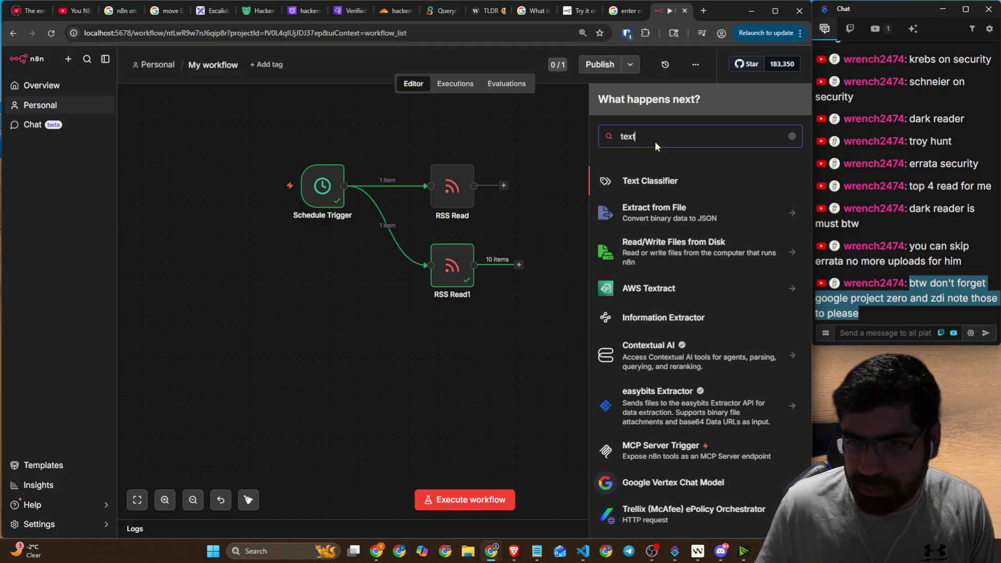
scroll(700, 252, down, 2)
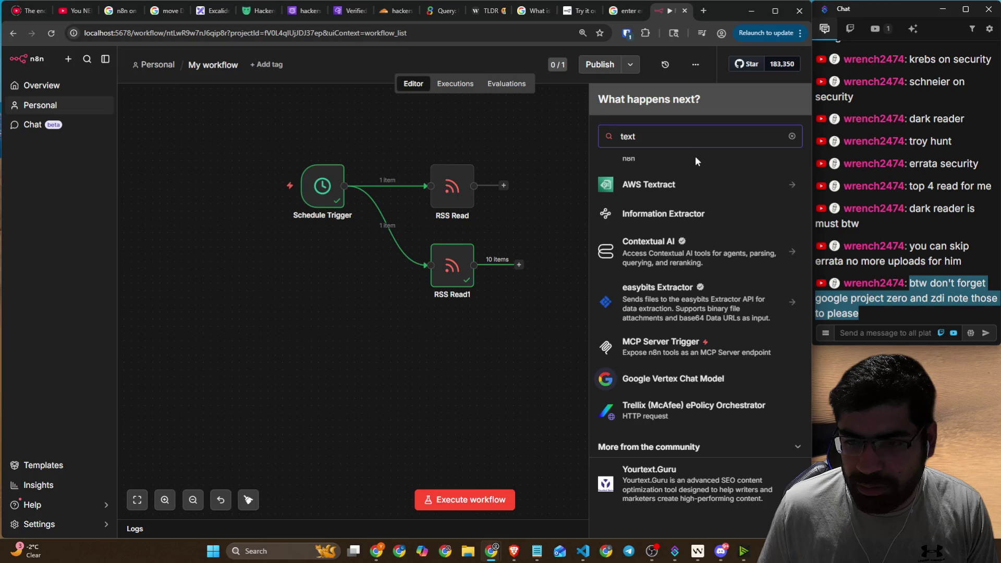
scroll(696, 157, up, 2)
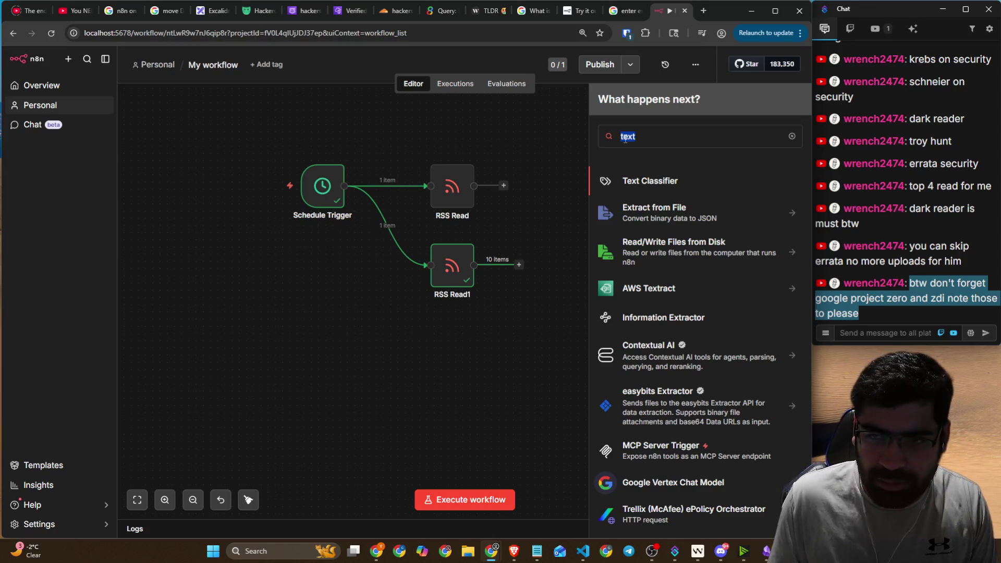
text(disco)
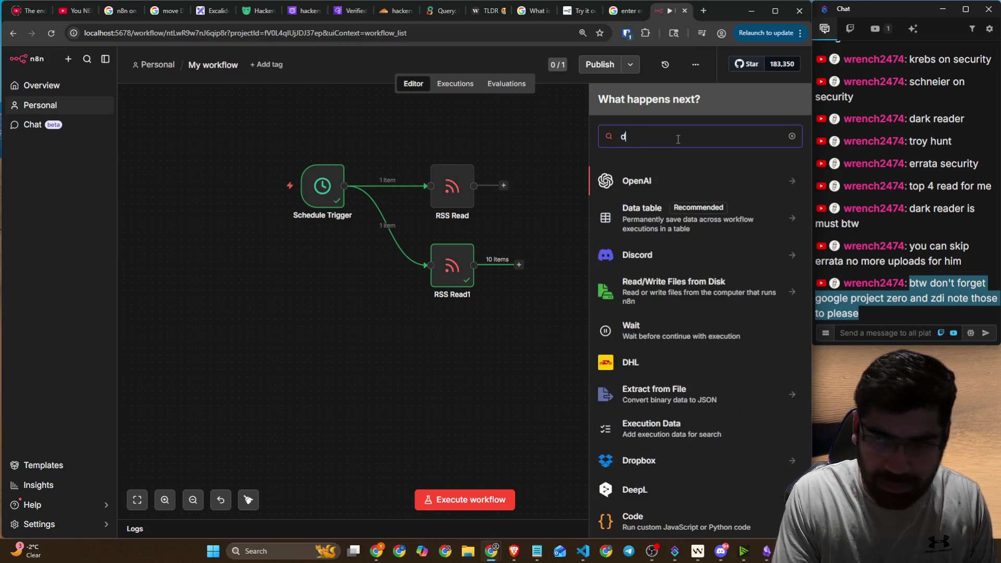
click(642, 182)
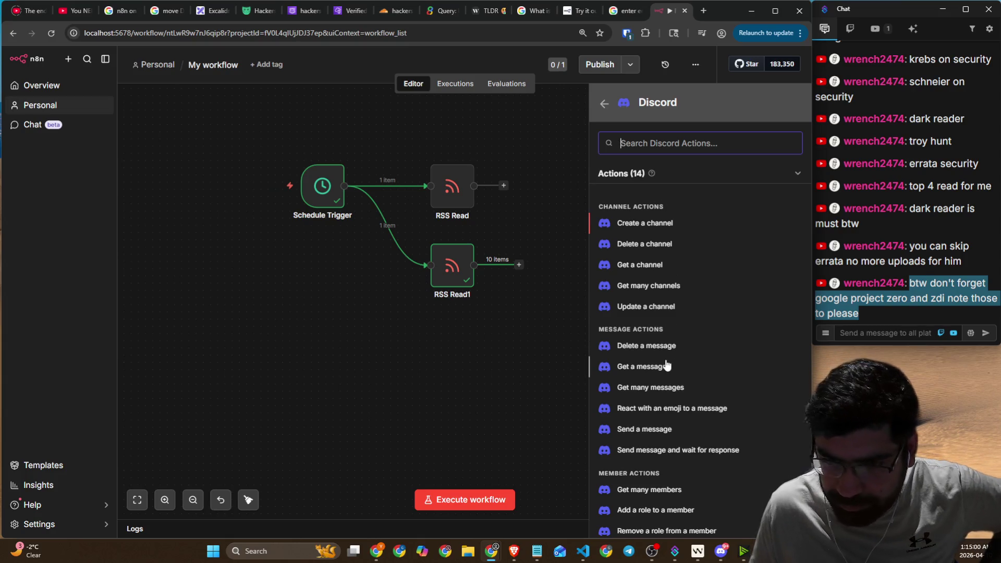
scroll(667, 367, down, 1)
scroll(666, 367, down, 1)
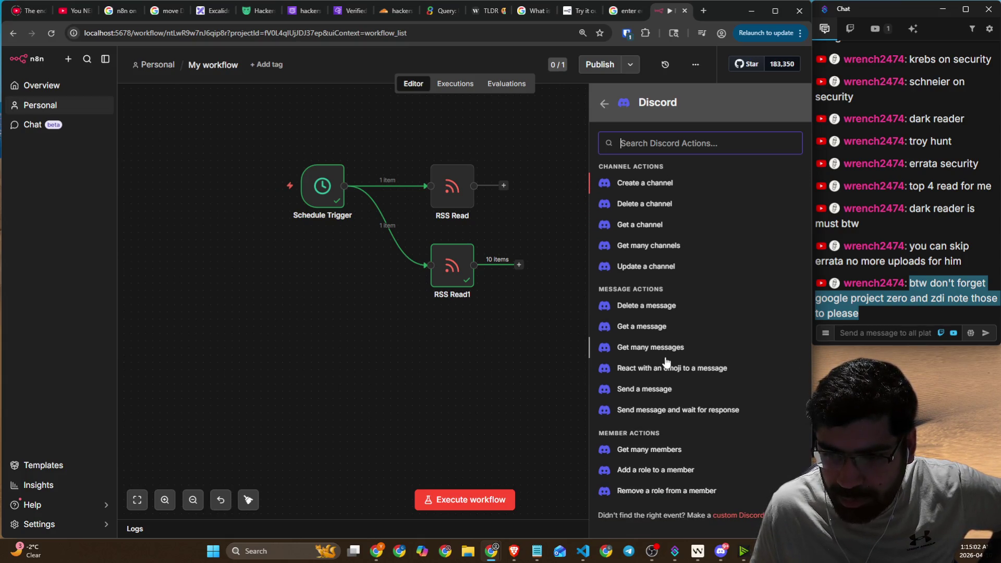
click(660, 390)
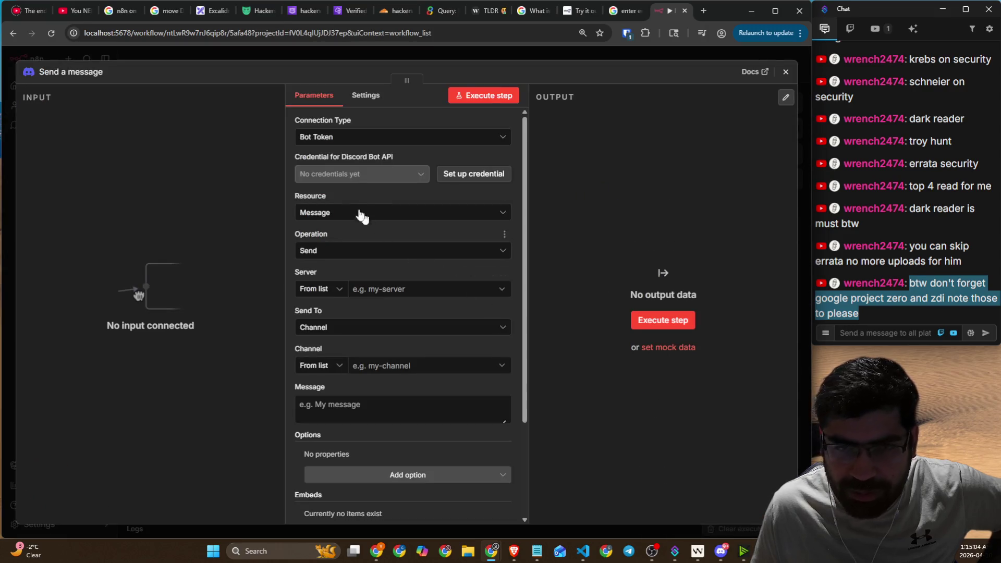
click(348, 137)
click(347, 137)
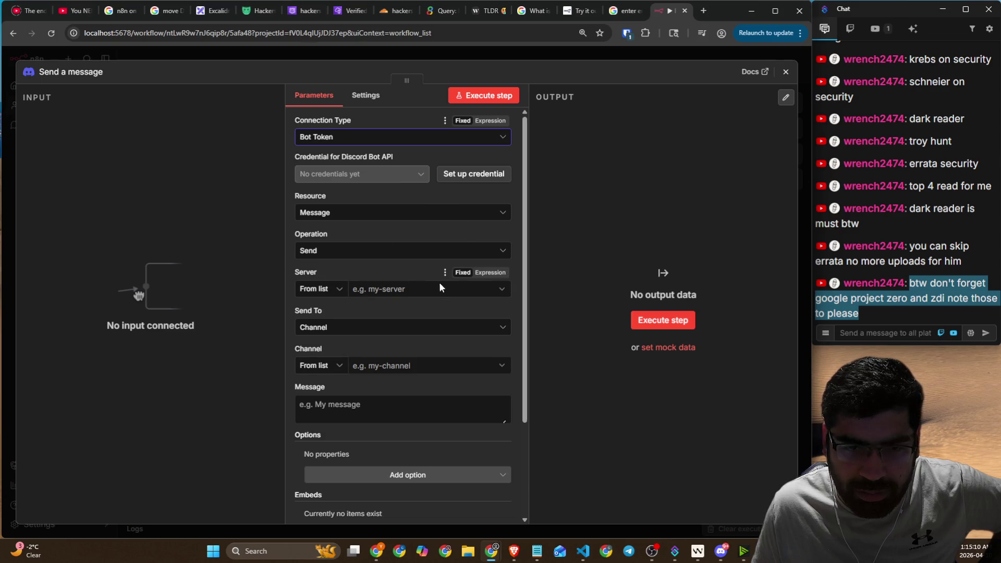
click(785, 71)
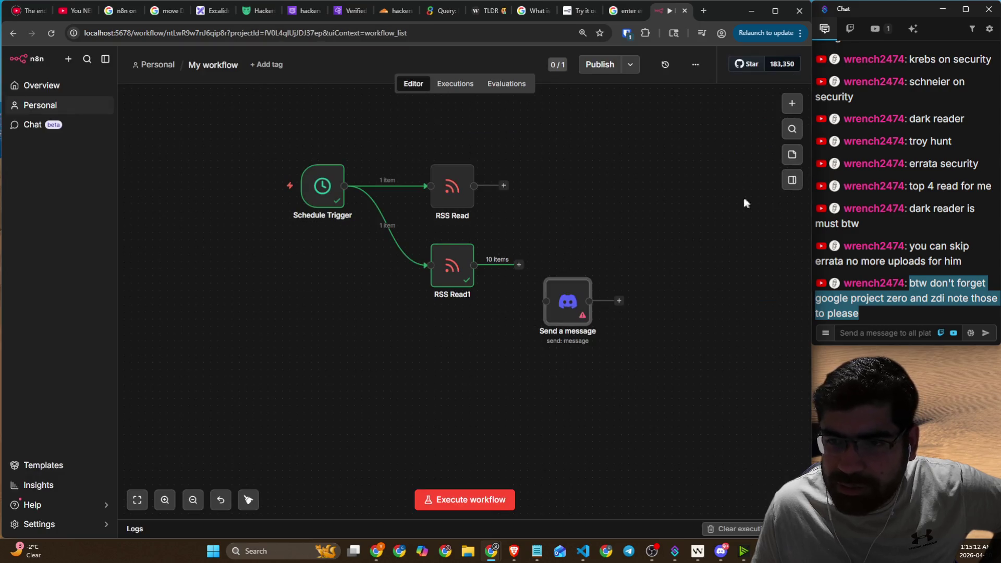
right_click(567, 307)
key(Delete)
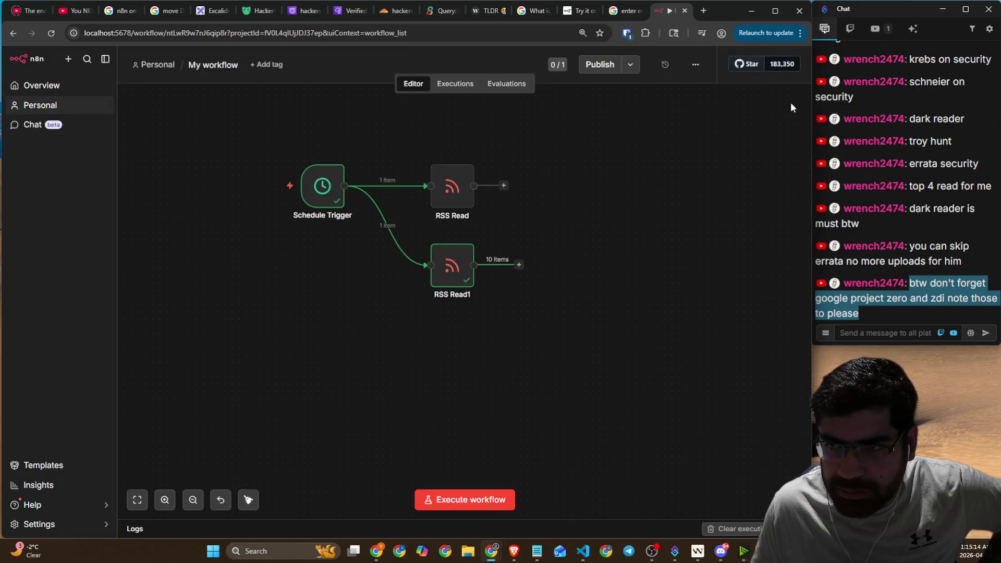
- Search 'email' and add the Send Email node's 'Send an Email' action to the canvas
click(792, 103)
text(email)
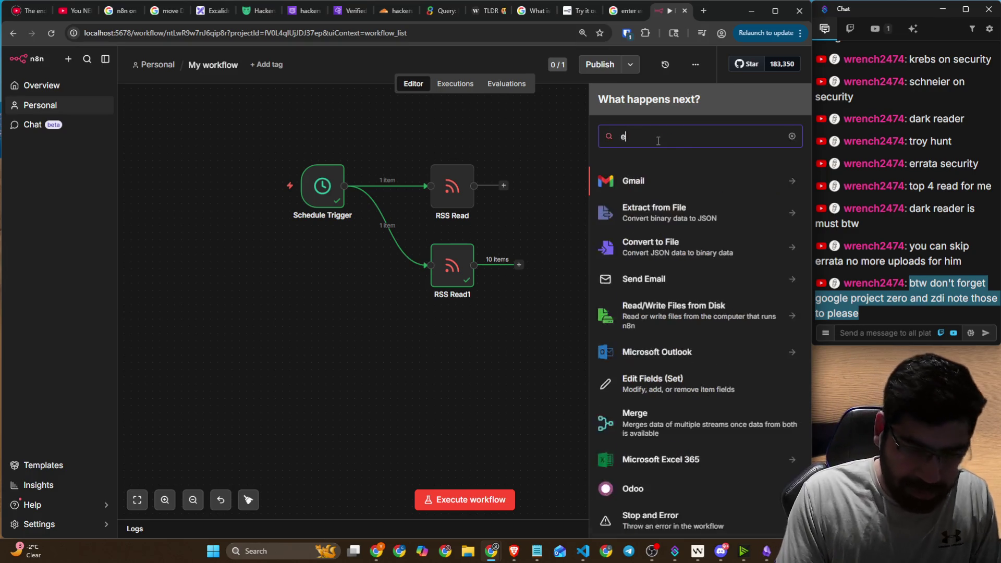
click(658, 247)
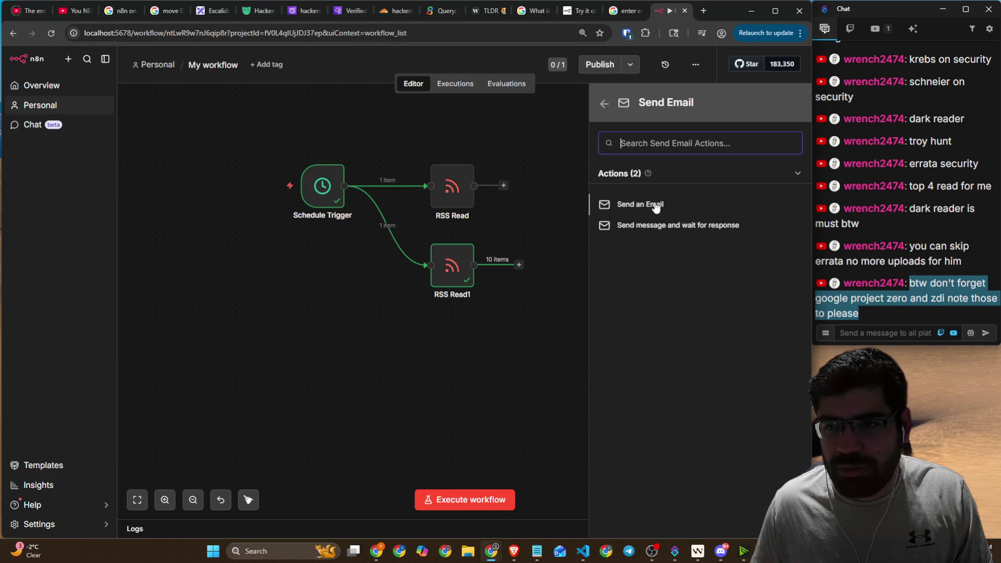
click(656, 208)
- Keep the email operation as Send, test-run the step, and close the node settings
click(319, 175)
click(402, 203)
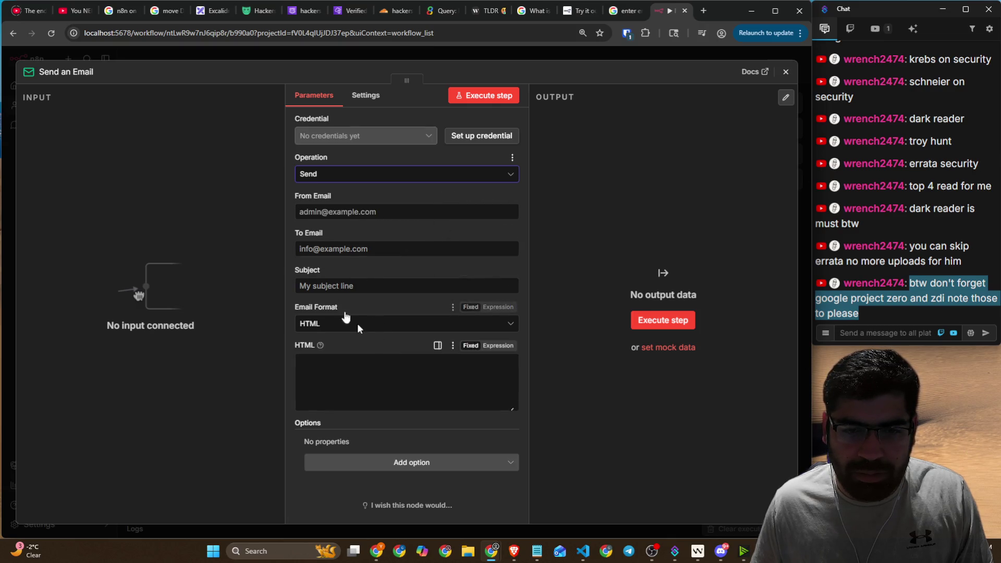
click(672, 321)
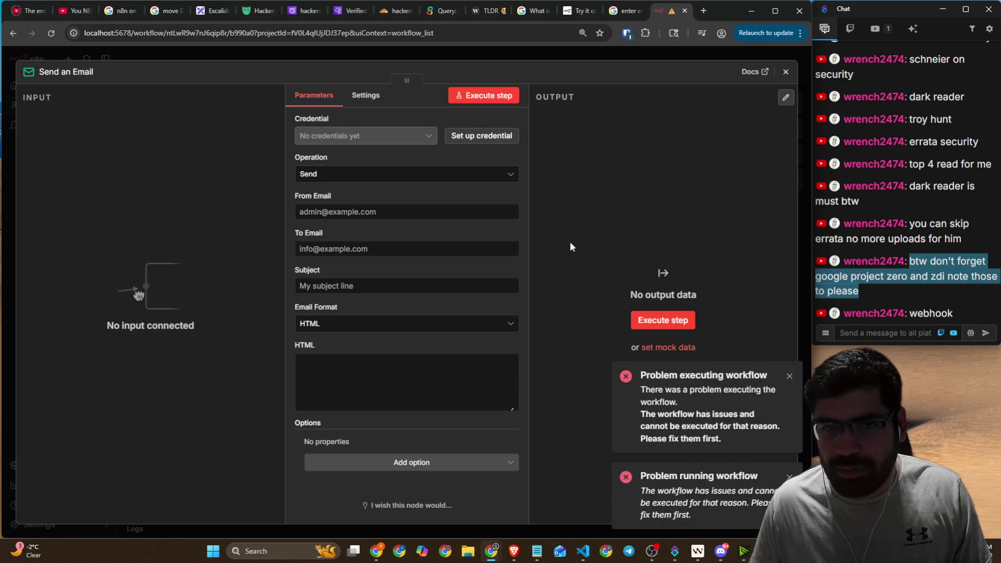
click(783, 75)
click(792, 103)
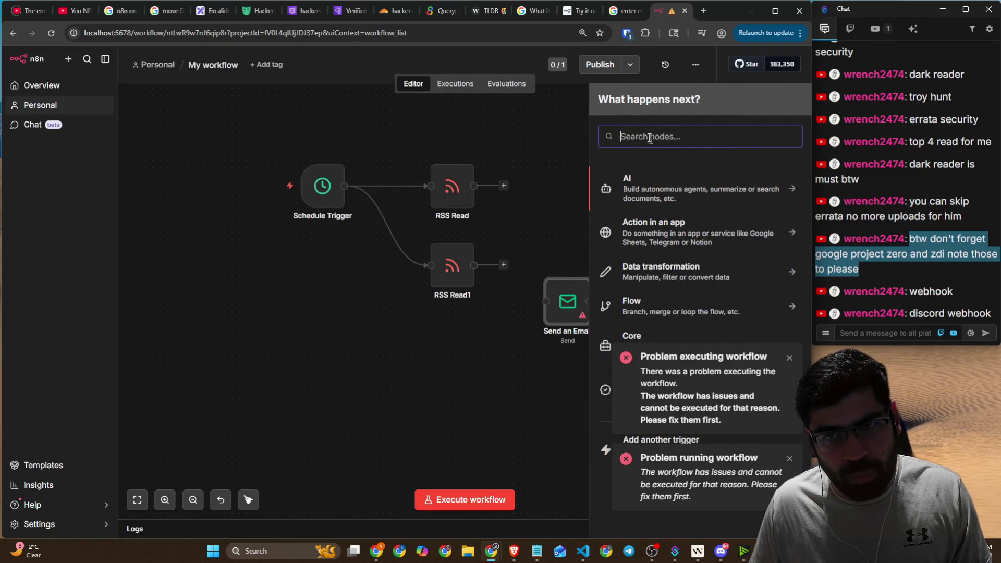
- Peek at the Discord node's actions via a 'discord' search, then dismiss both workflow error messages
text(discord)
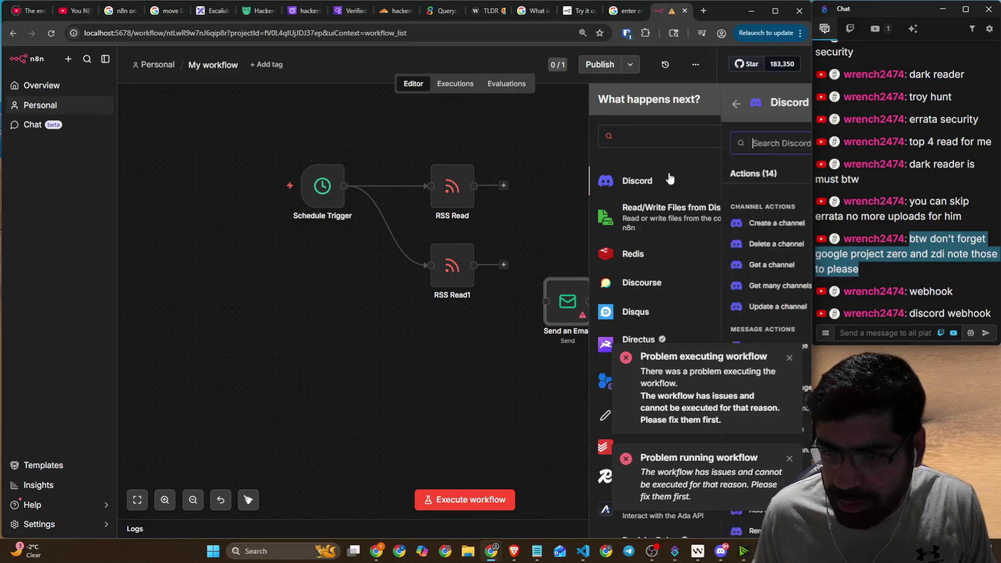
click(668, 186)
click(787, 354)
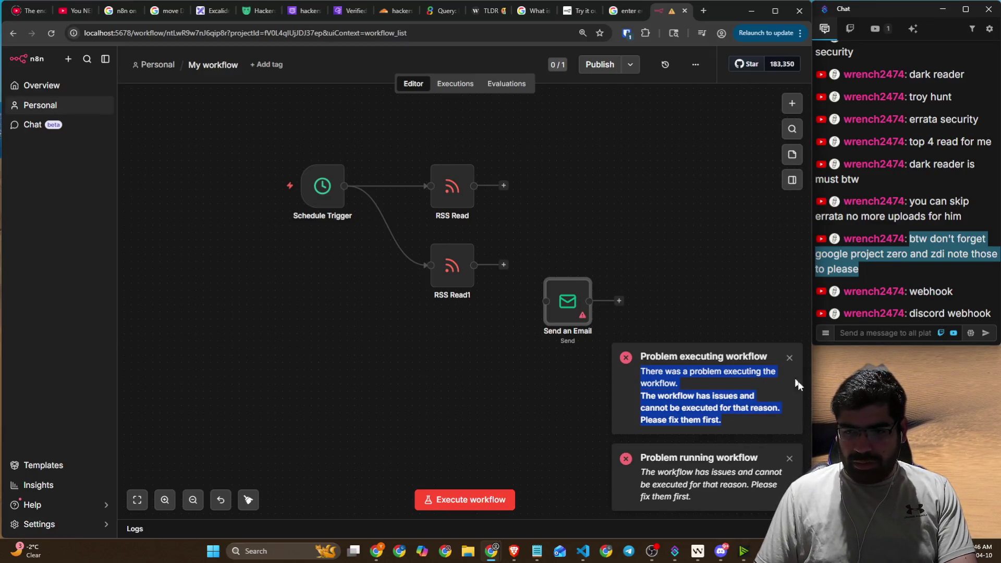
click(789, 358)
click(789, 458)
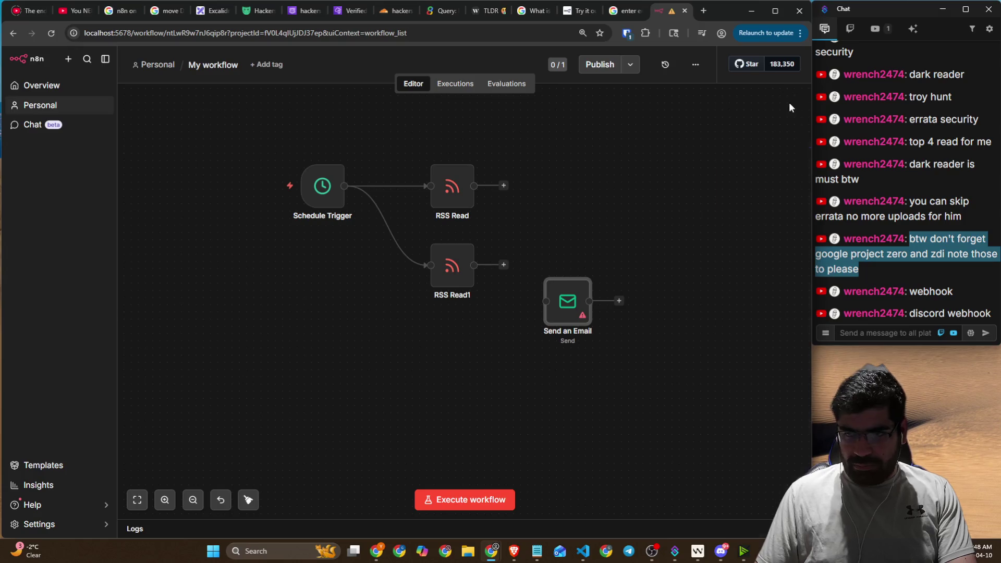
- Search 'discord' again, browse the Discord actions list, and close the node panel without adding anything
click(792, 103)
text(discord)
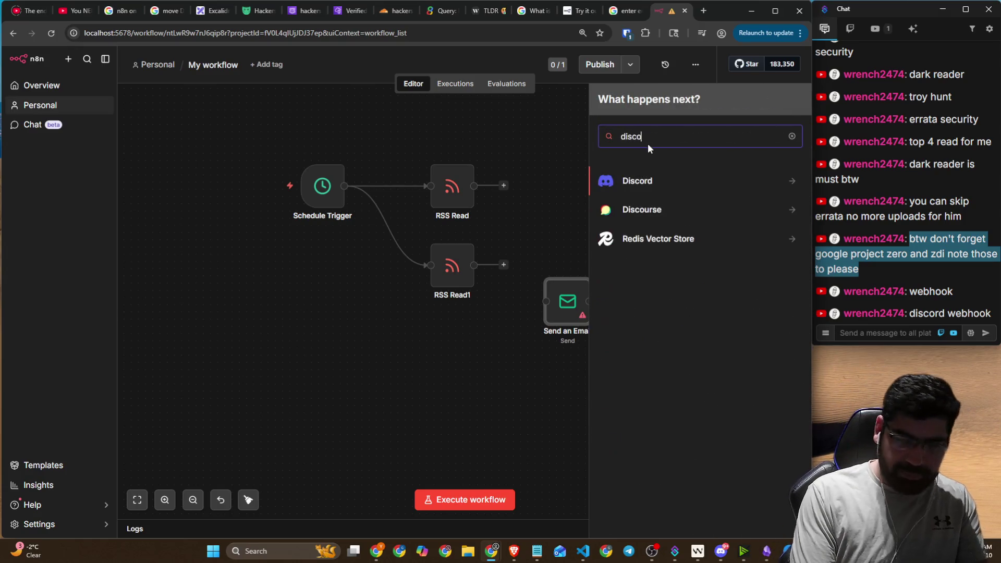
click(756, 179)
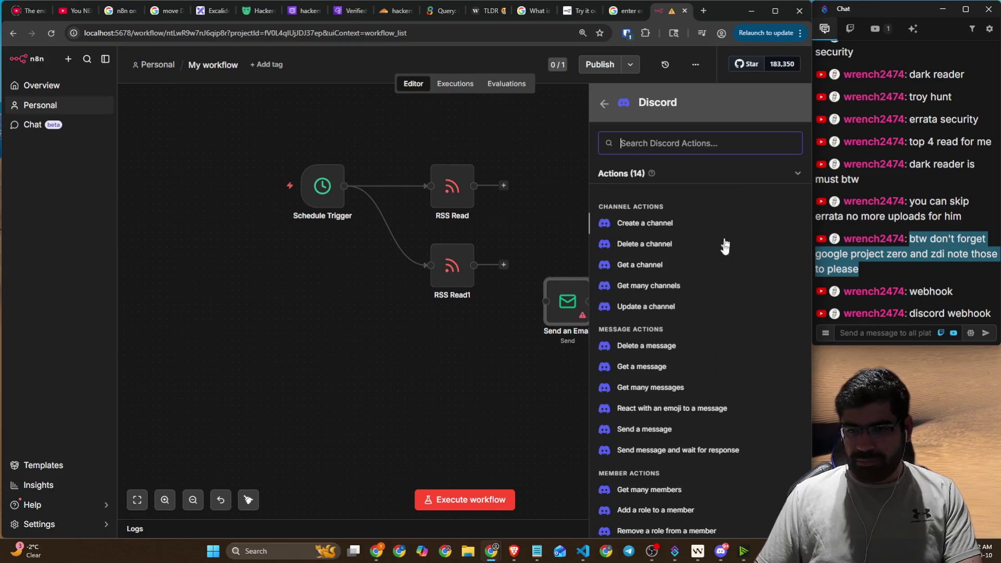
scroll(696, 385, down, 1)
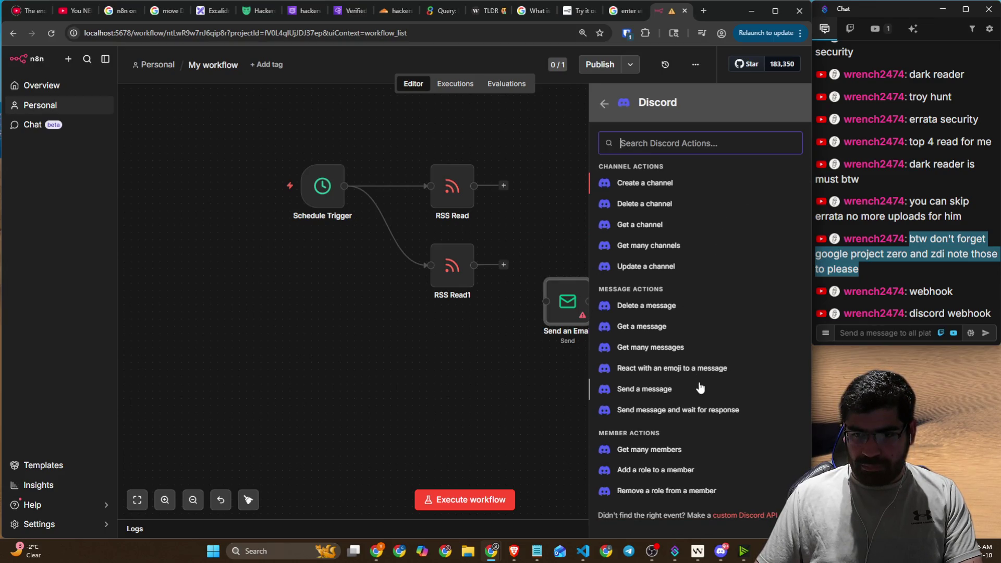
scroll(699, 386, up, 1)
mouse_move(652, 173)
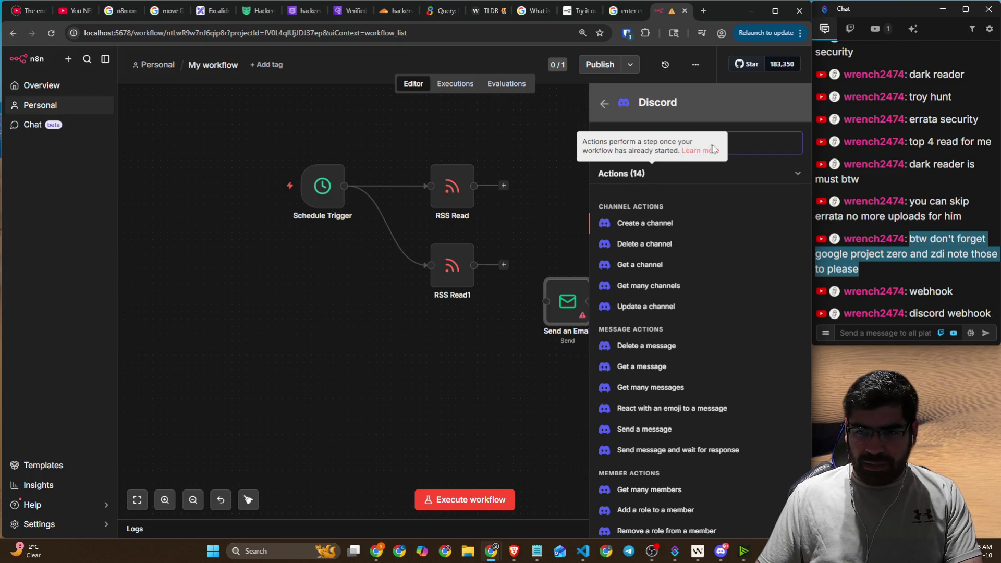
click(605, 104)
click(560, 311)
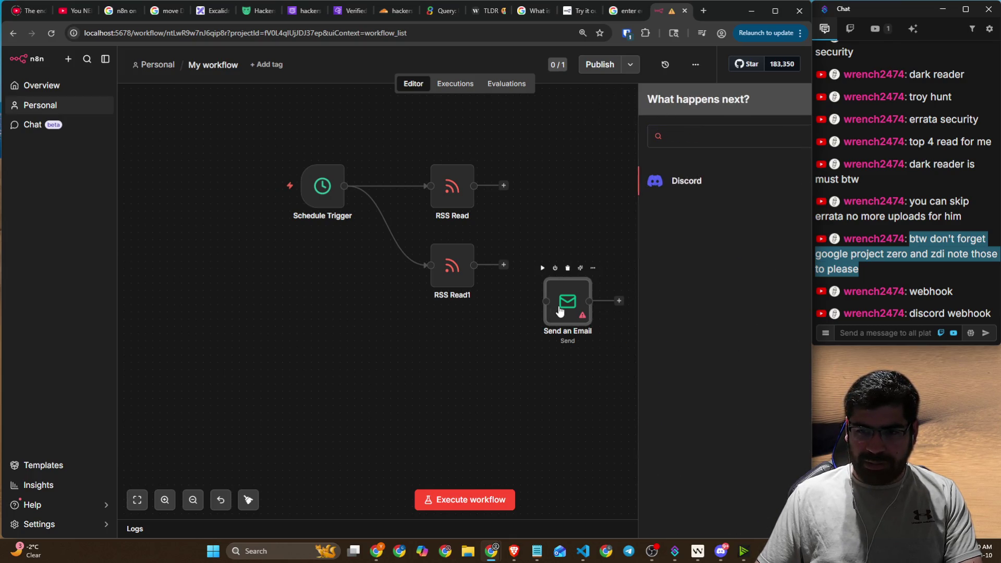
- In Send an Email, enter the sender and recipient addresses and the subject 'TLDR'
double_click(560, 310)
click(354, 207)
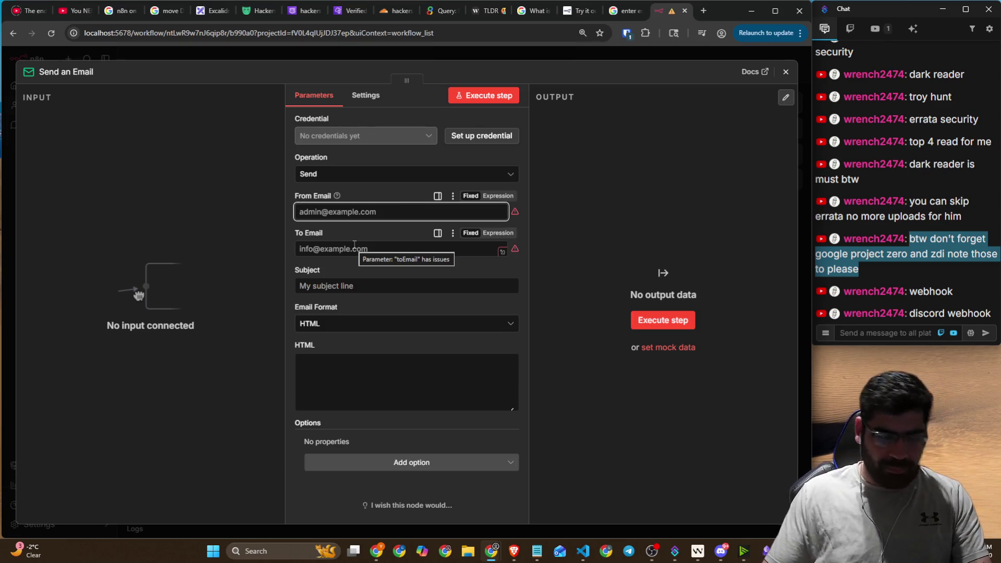
text(text@example.com)
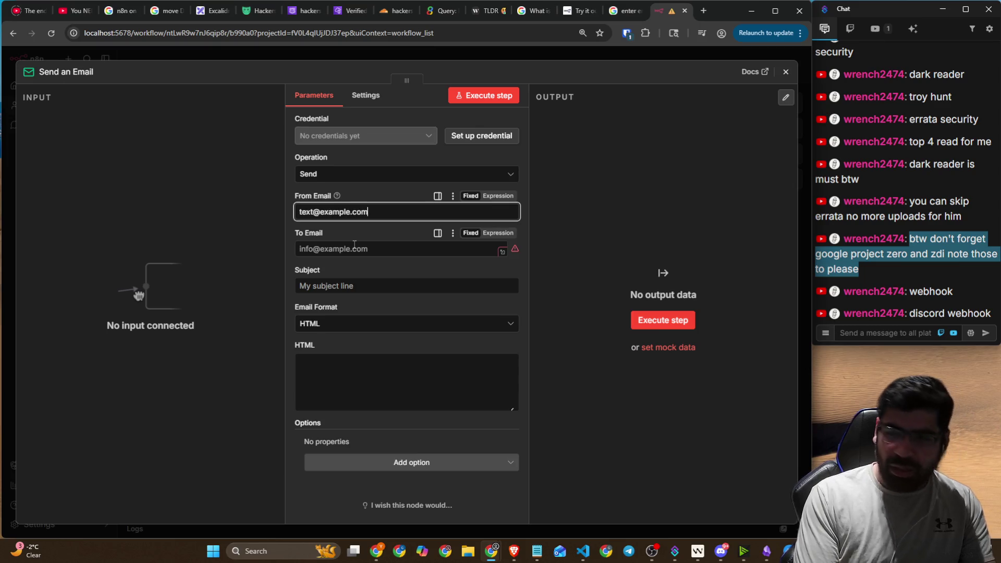
click(354, 245)
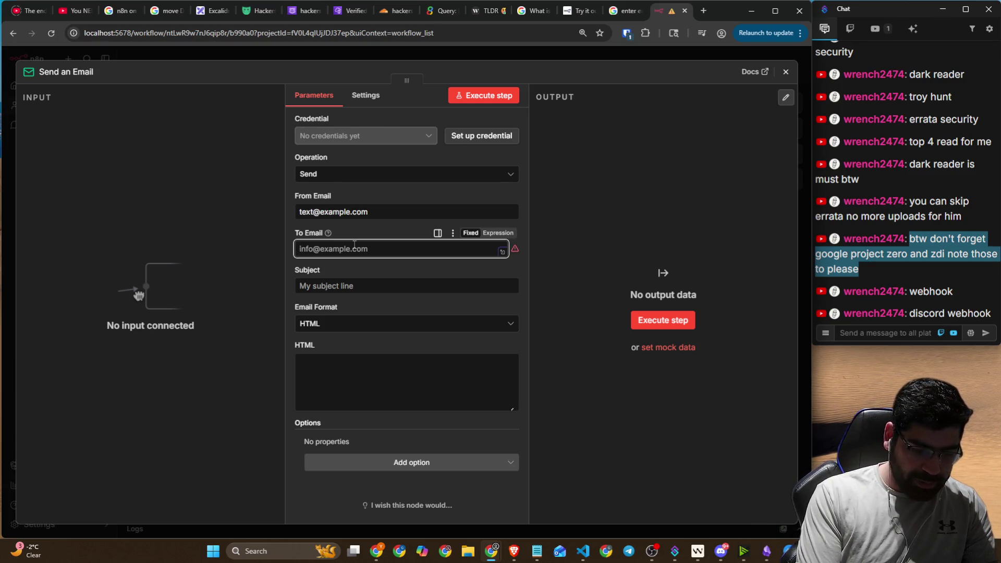
text(test@example.com)
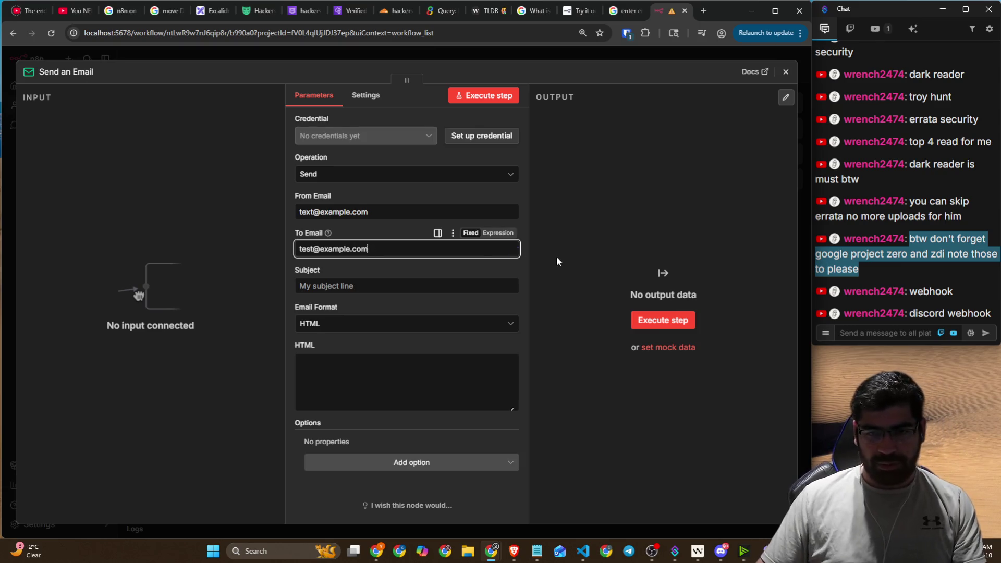
click(410, 283)
text(TLDR)
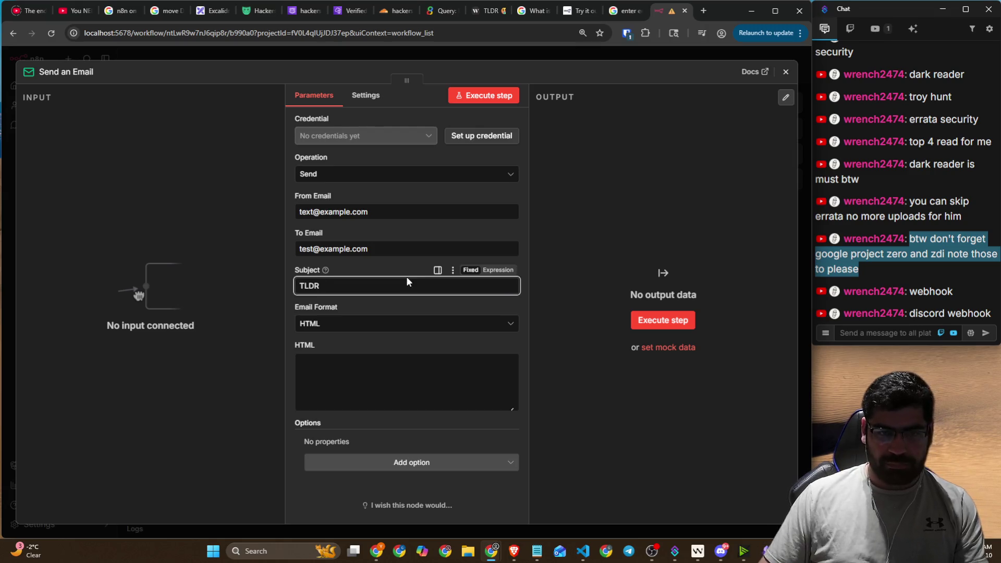
- Keep HTML format, test-run the email step, move the node up-right, and resume the tutorial
click(376, 328)
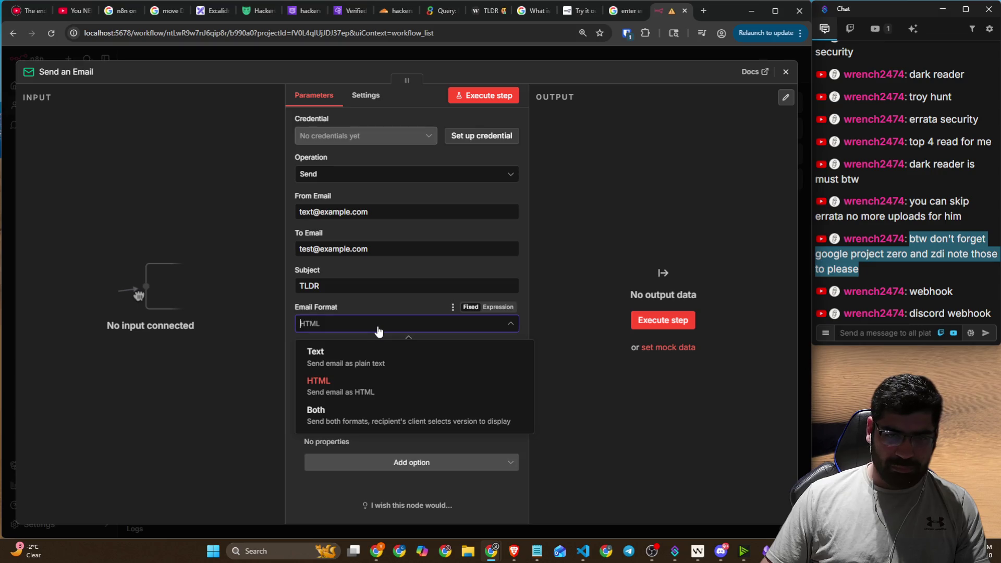
click(386, 327)
click(425, 370)
click(664, 319)
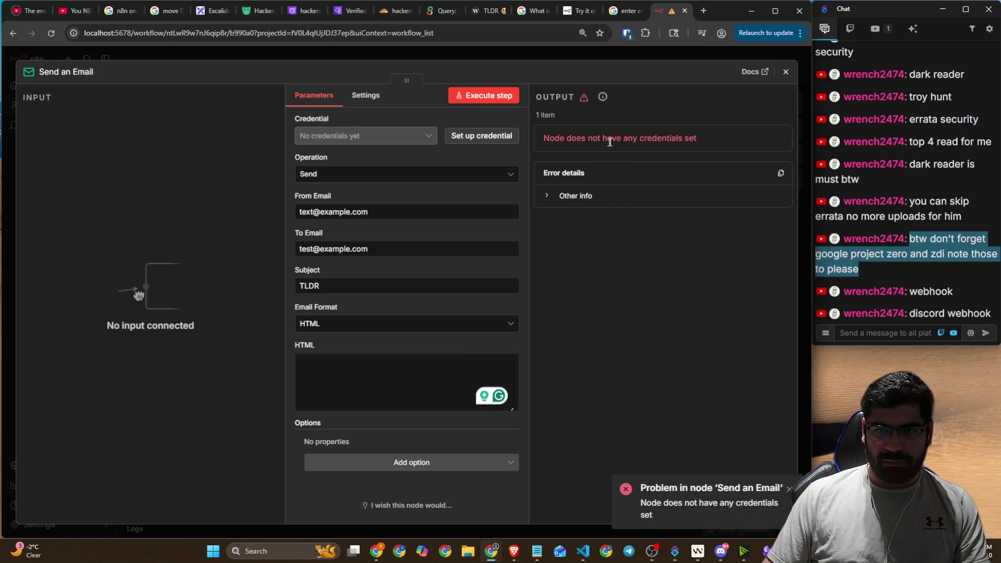
click(786, 71)
mouse_move(585, 253)
mouse_down()
mouse_move(607, 214)
mouse_move(642, 212)
mouse_up()
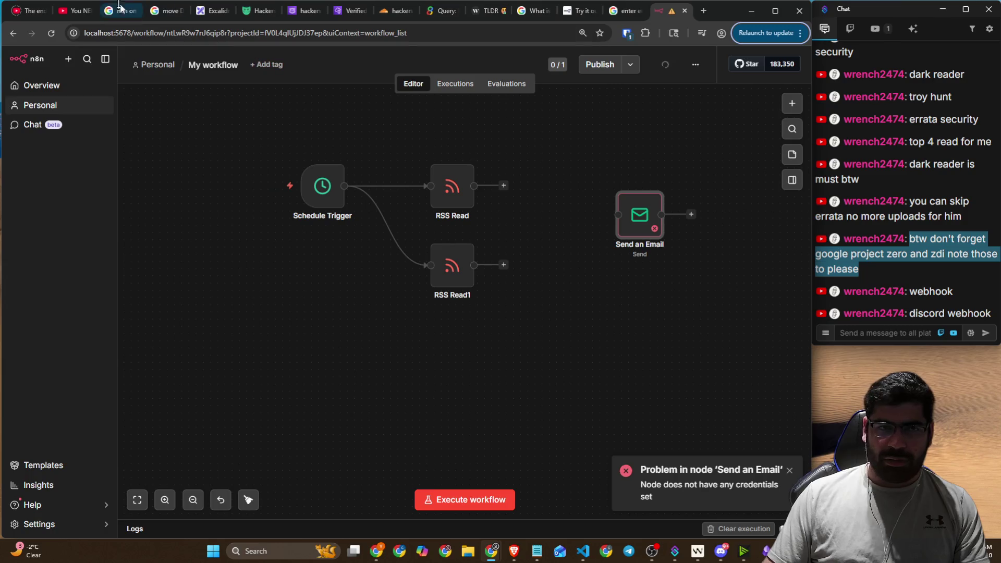
click(73, 10)
click(328, 313)
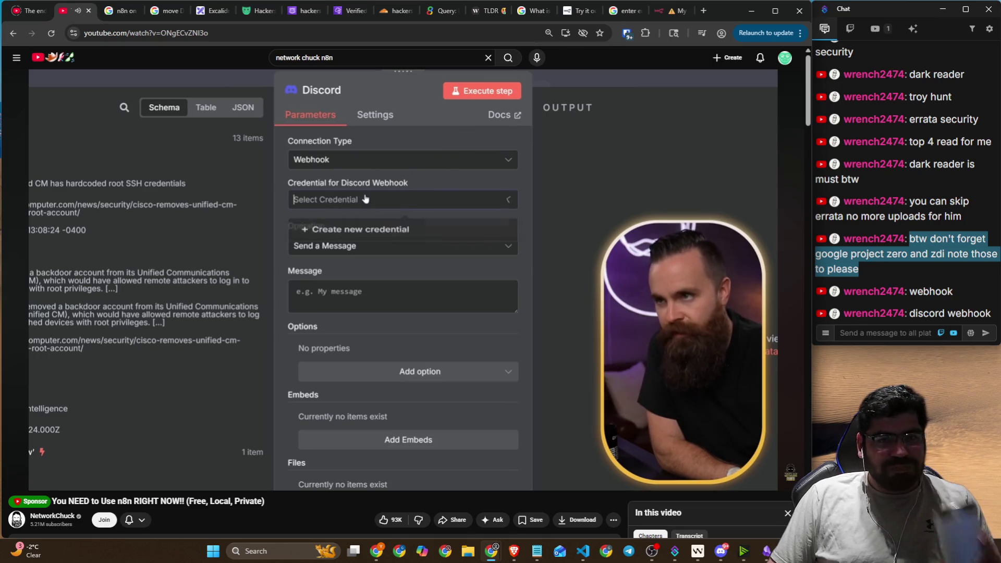
- Watch the NetworkChuck tutorial past the Discord Webhook URL dialog to about 7:38, pausing once
mouse_move(274, 303)
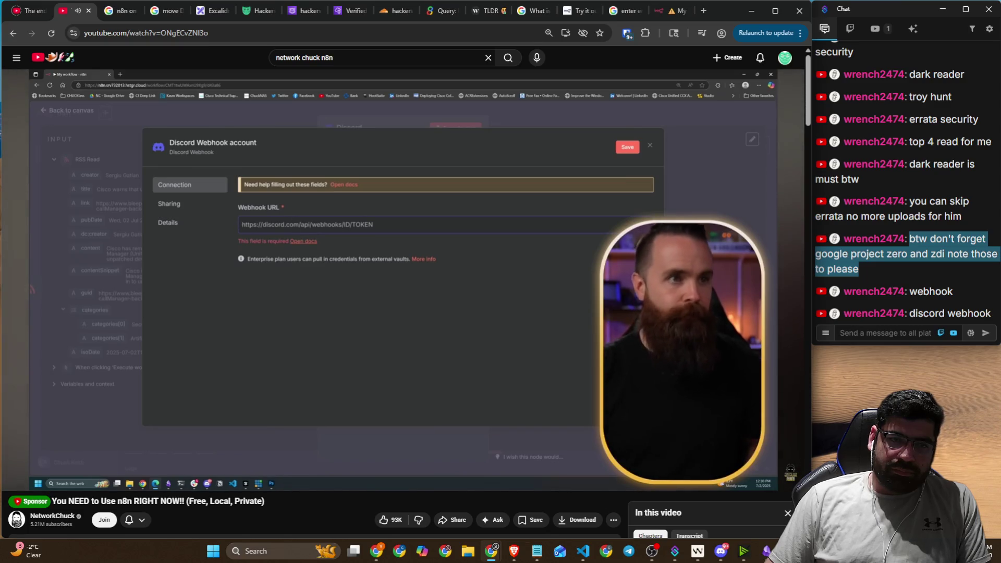
click(461, 310)
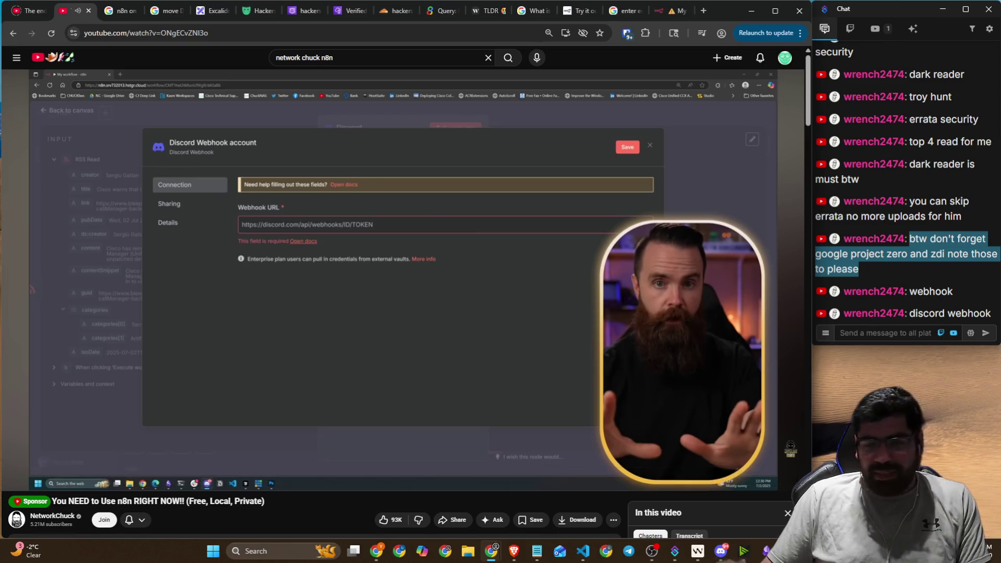
key(space)
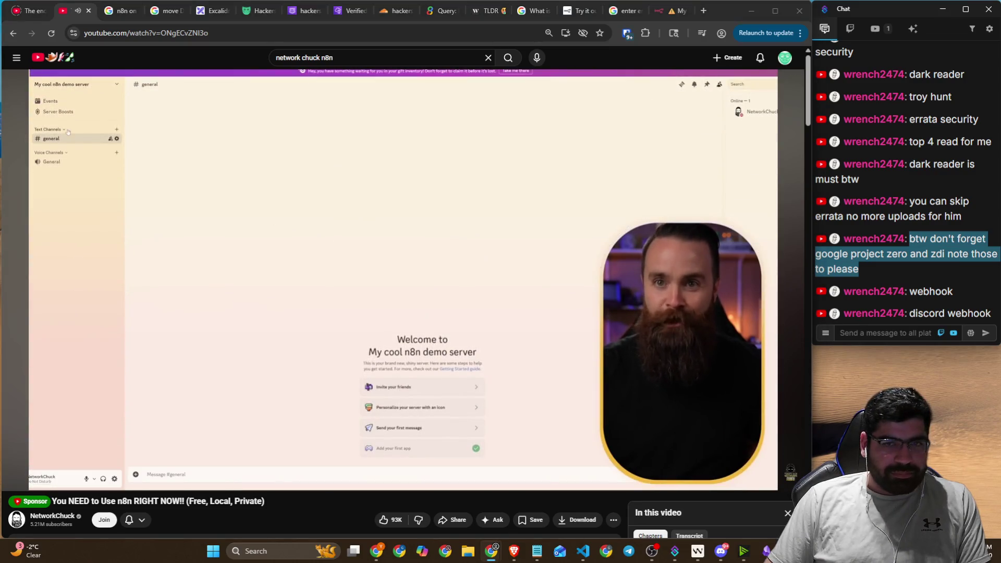
- Pause, then keep watching until RSS Read's 13 items post through the Discord node at 8:54
key(space)
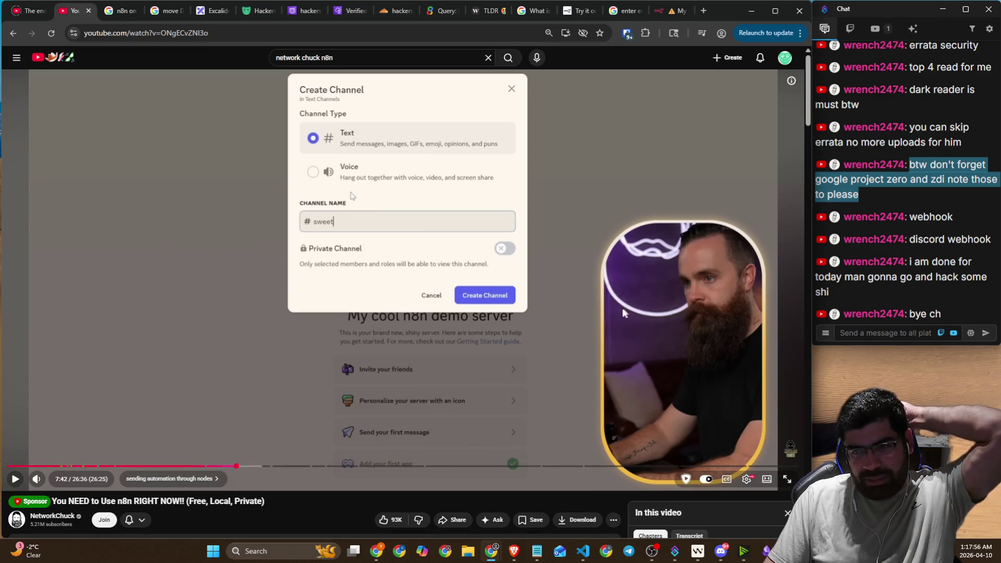
click(609, 306)
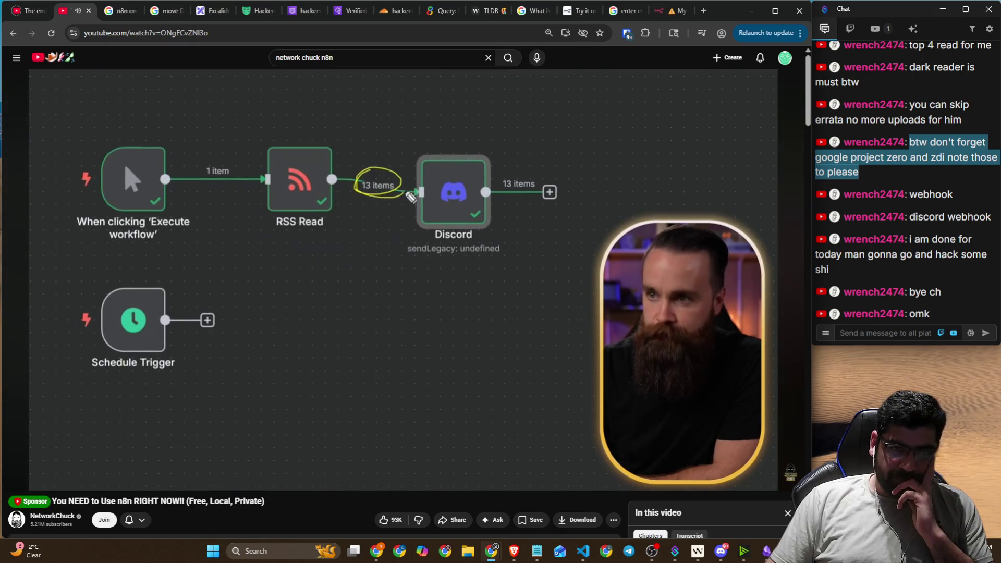
mouse_move(731, 296)
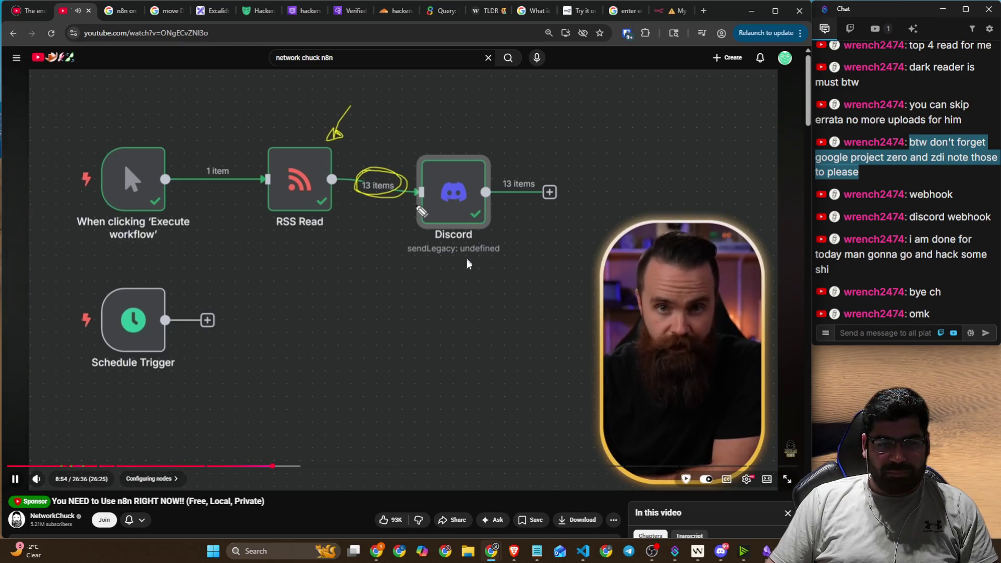
- Pause the tutorial on the Discord node's 'I bet you there will be 13 of these' message
click(490, 287)
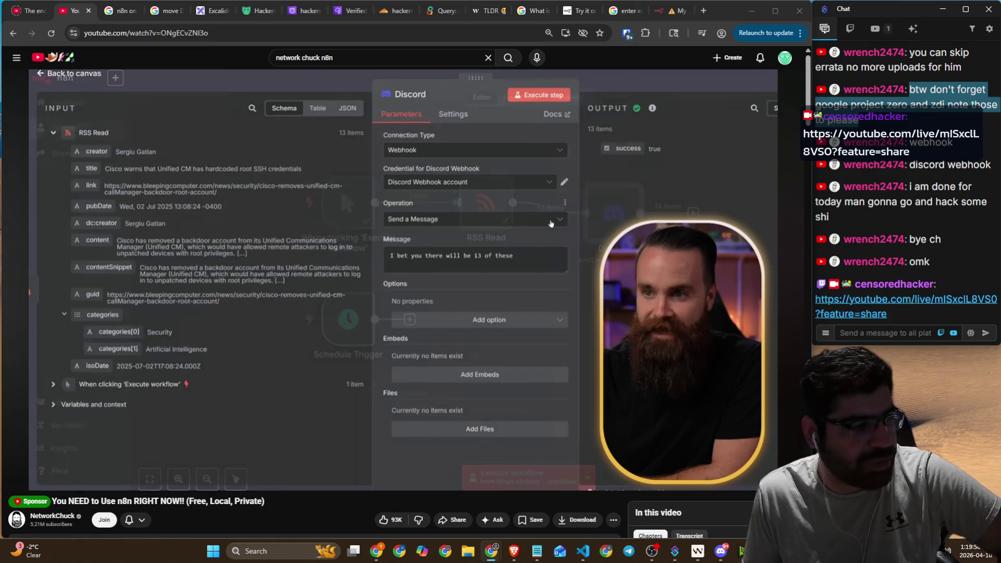
click(292, 508)
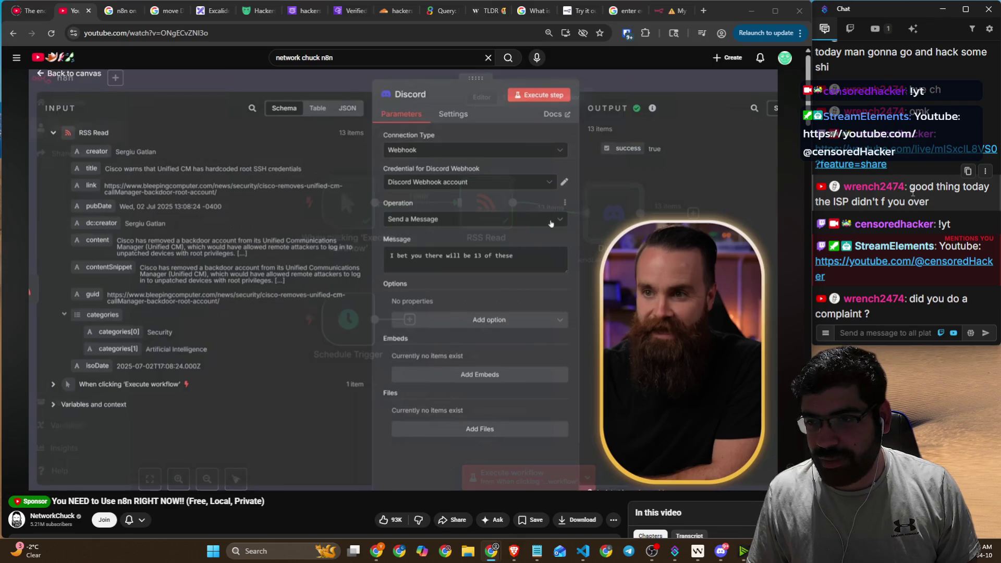
drag(910, 187, 944, 203)
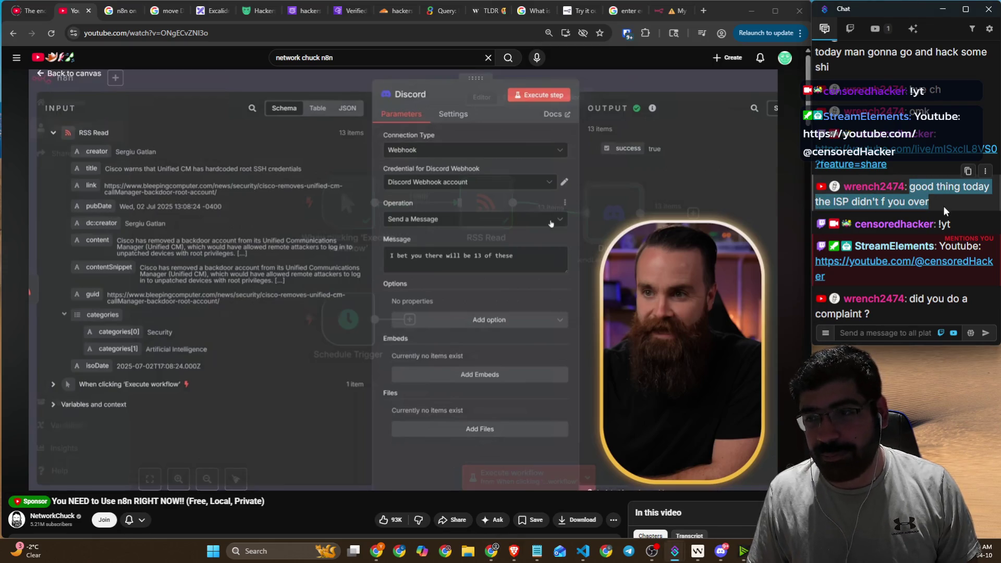